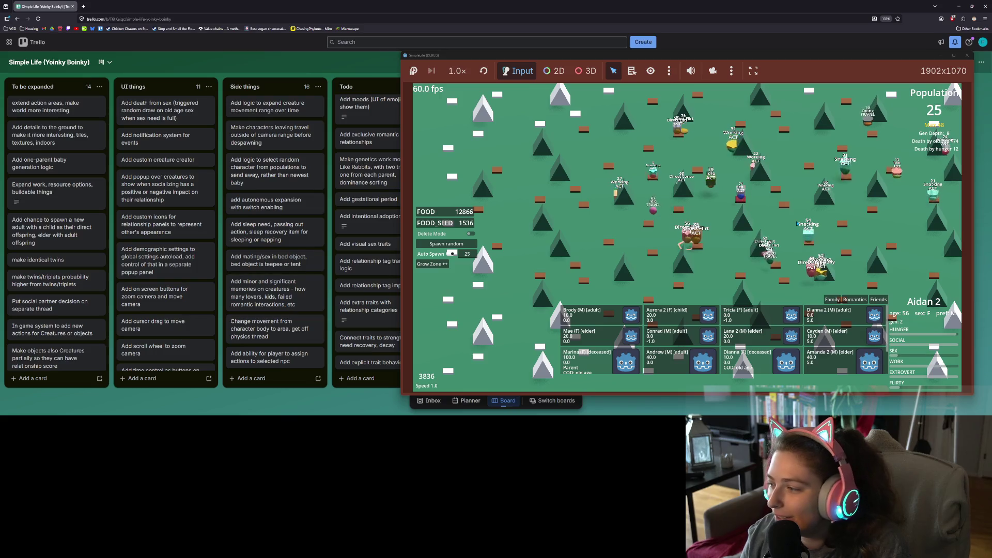
Step: Close the running game, zoom in on the Simple Life Trello board, then minimize the browser
{"action": "scroll", "coordinate": [787, 228], "scroll_direction": "up", "scroll_amount": 5}
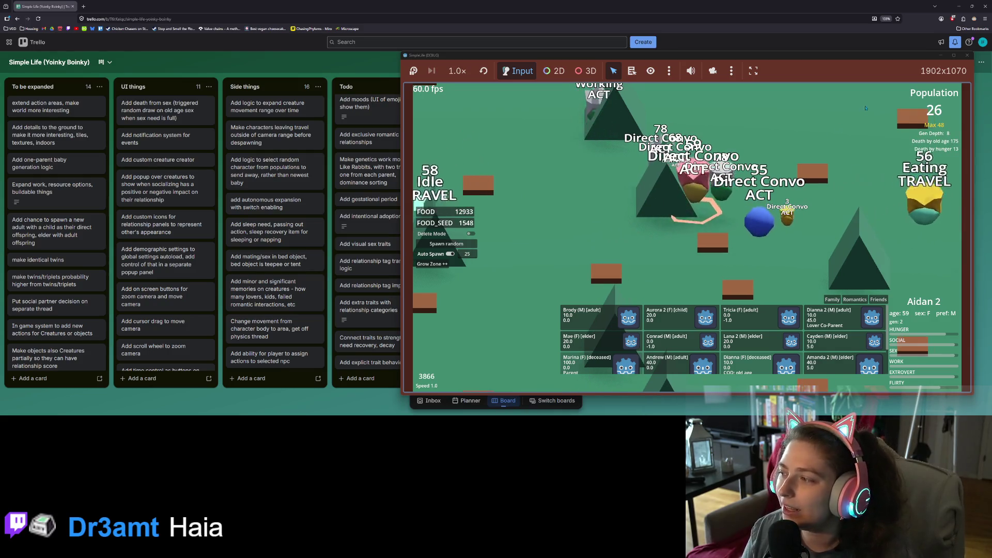
{"action": "left_click", "coordinate": [968, 56]}
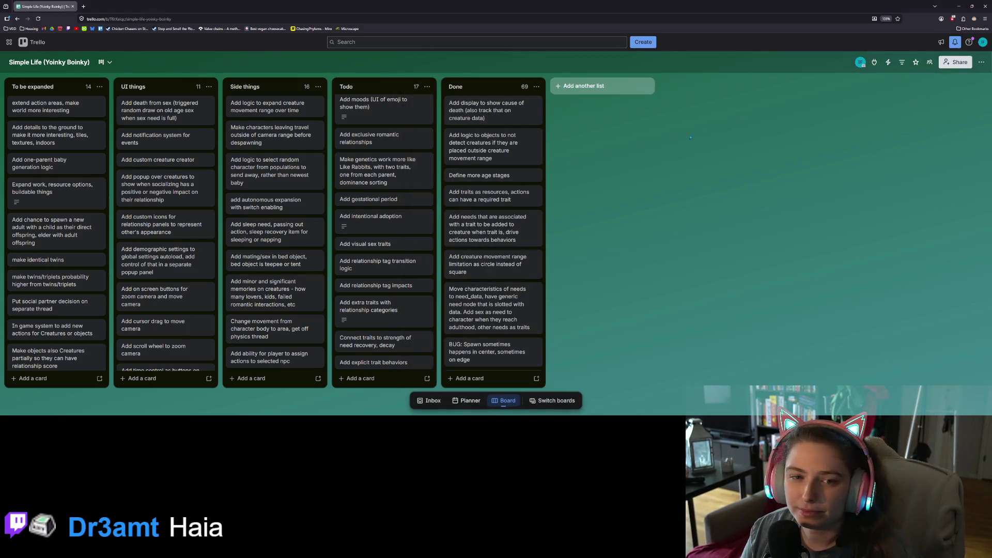
{"action": "scroll", "coordinate": [366, 225], "scroll_direction": "up", "scroll_amount": 2, "text": "ctrl"}
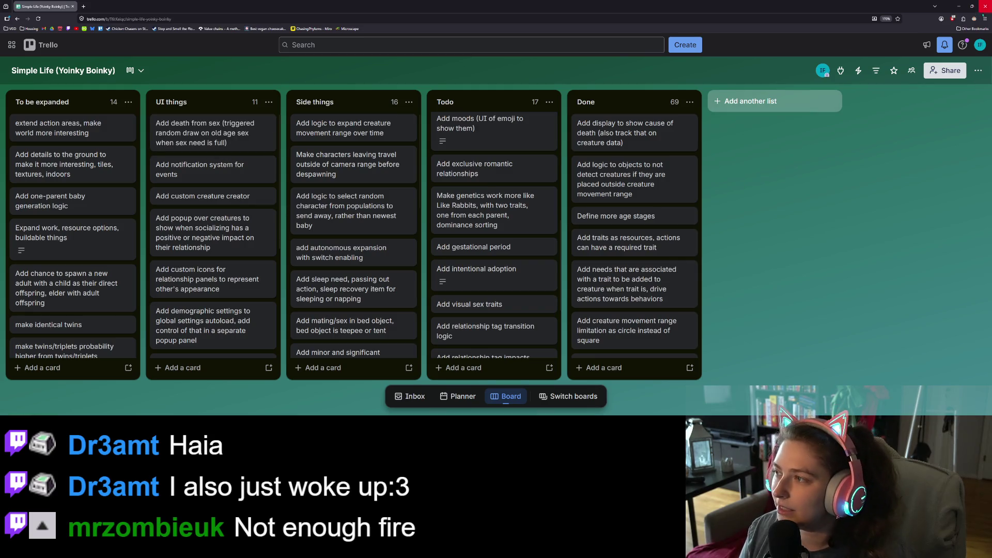
{"action": "left_click", "coordinate": [956, 6]}
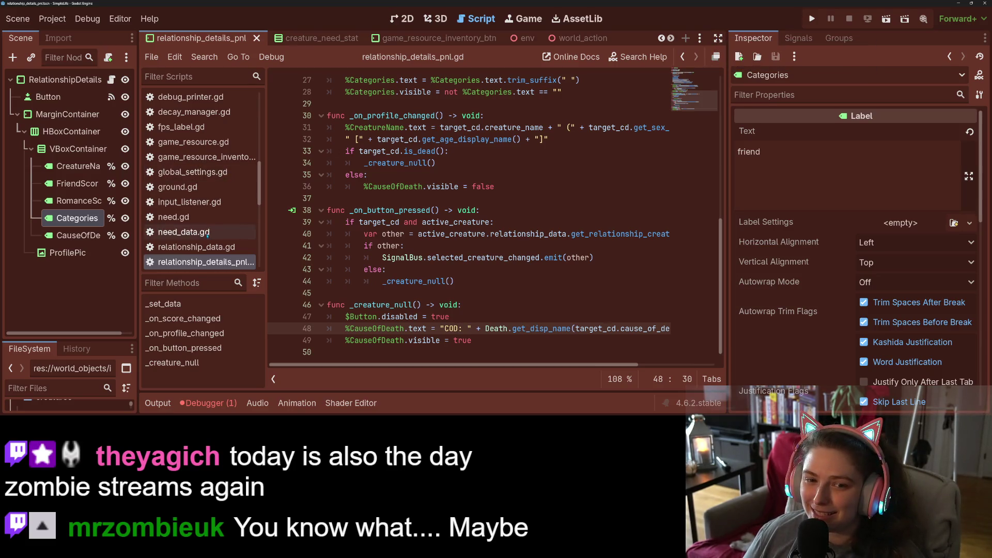
Step: Open death.gd and look over its get_data lookup, UNKNOWN return and DATA enum
{"action": "scroll", "coordinate": [242, 179], "scroll_direction": "up", "scroll_amount": 3}
{"action": "left_click", "coordinate": [216, 135]}
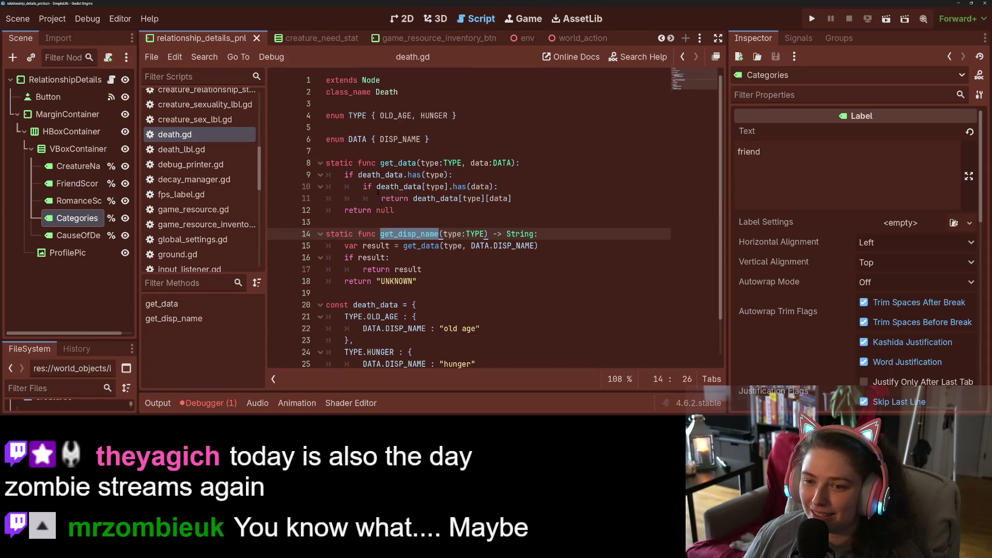
{"action": "left_click", "coordinate": [569, 245]}
{"action": "scroll", "coordinate": [454, 310], "scroll_direction": "down", "scroll_amount": 1}
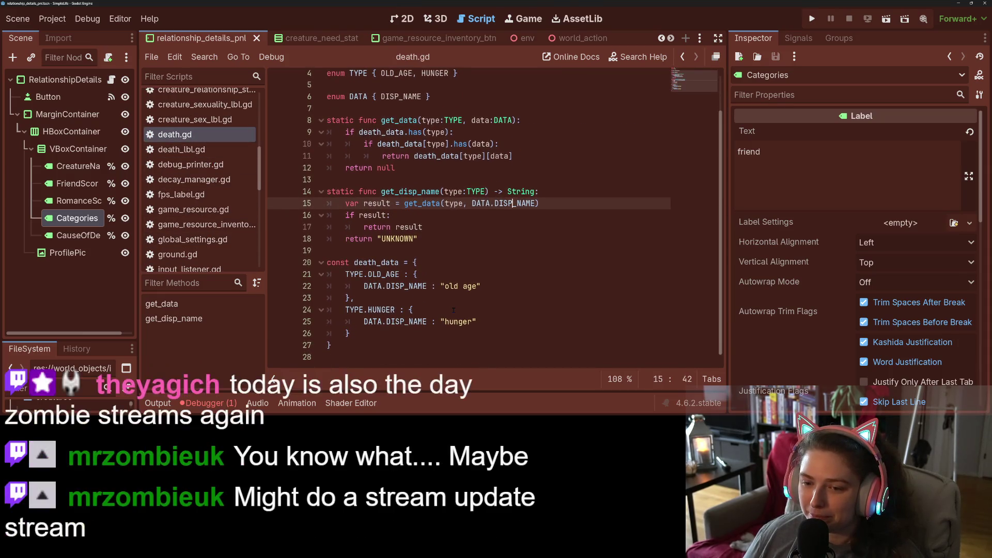
{"action": "scroll", "coordinate": [455, 305], "scroll_direction": "up", "scroll_amount": 1}
{"action": "left_click", "coordinate": [465, 270]}
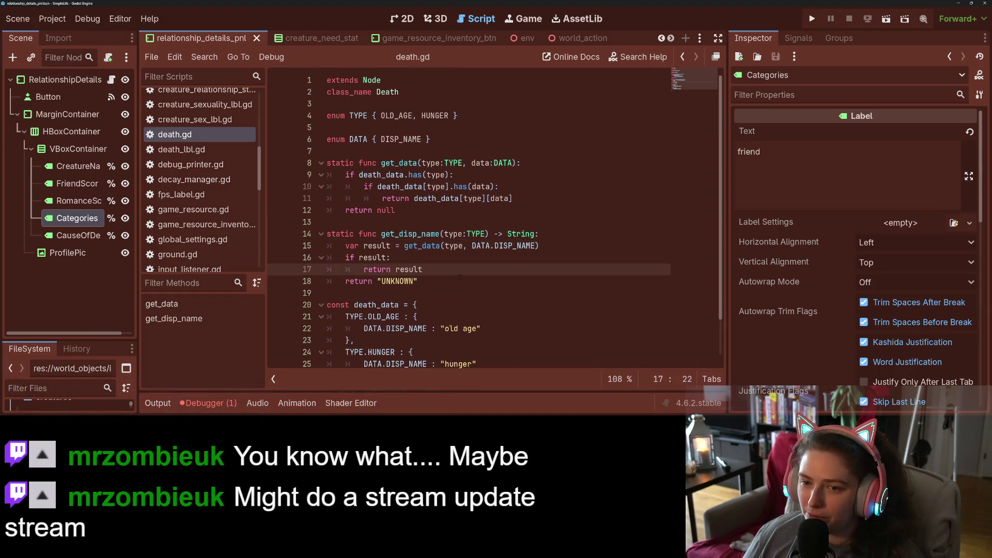
{"action": "left_click", "coordinate": [459, 280]}
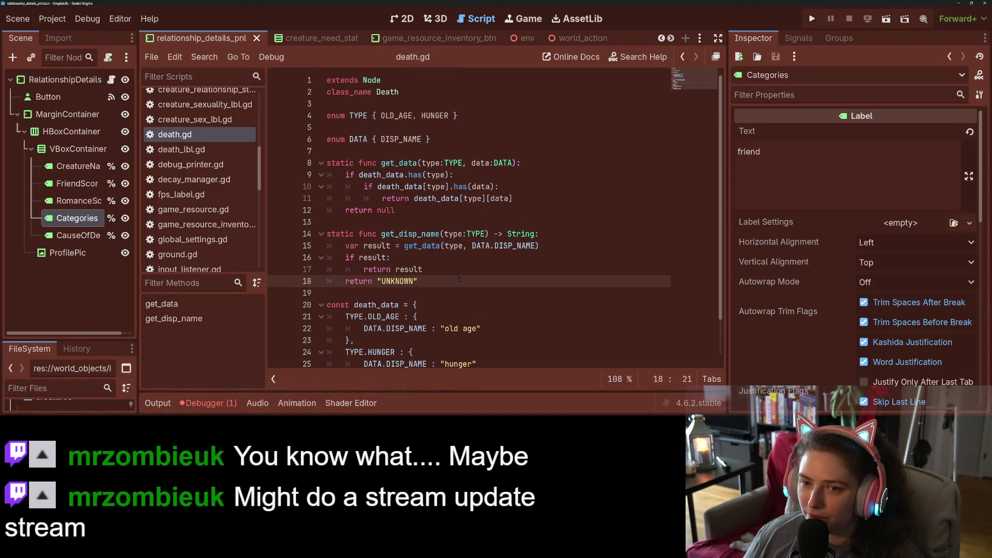
{"action": "double_click", "coordinate": [358, 139]}
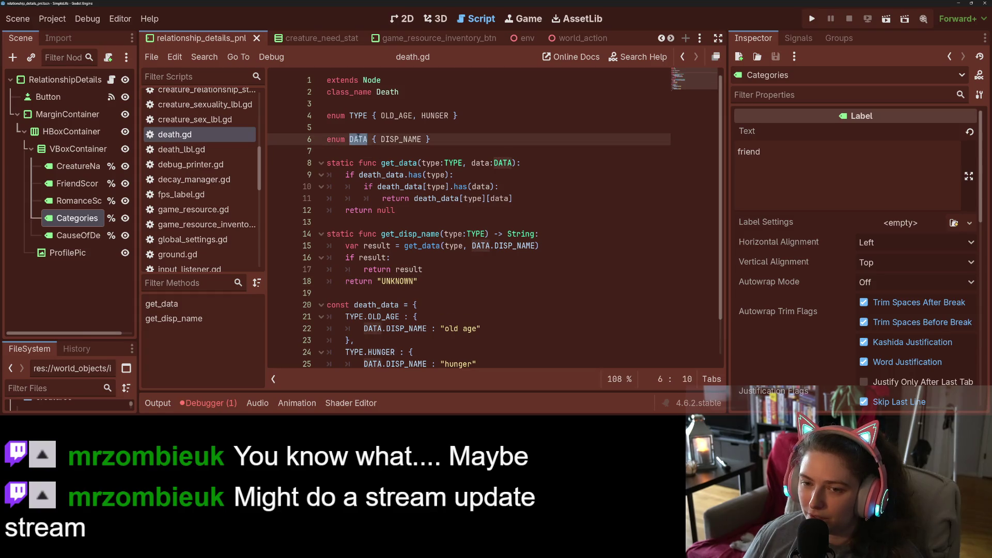
{"action": "left_click", "coordinate": [377, 152]}
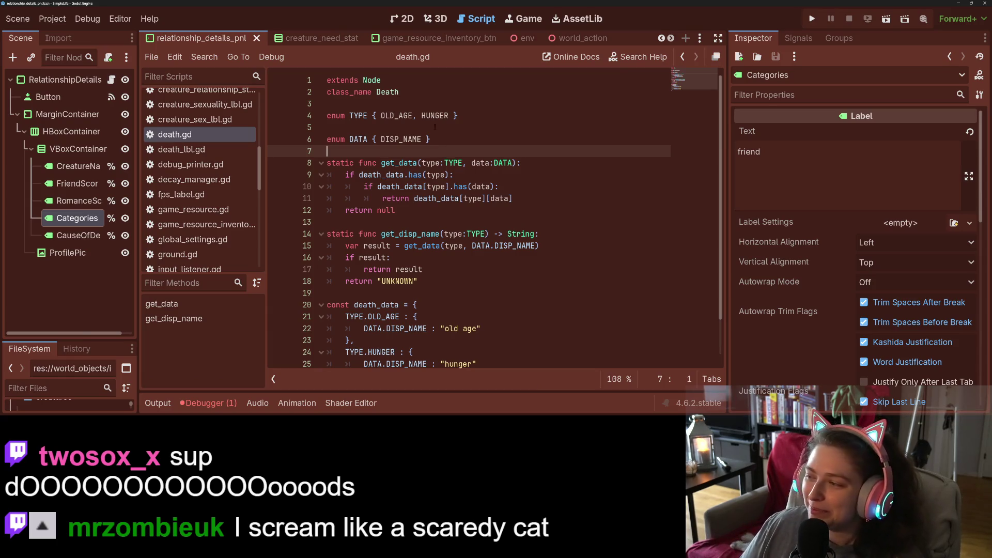
Step: Review get_data's checks and the TYPE enum with OLD_AGE and HUNGER
{"action": "left_click", "coordinate": [439, 210]}
{"action": "scroll", "coordinate": [440, 230], "scroll_direction": "down", "scroll_amount": 1}
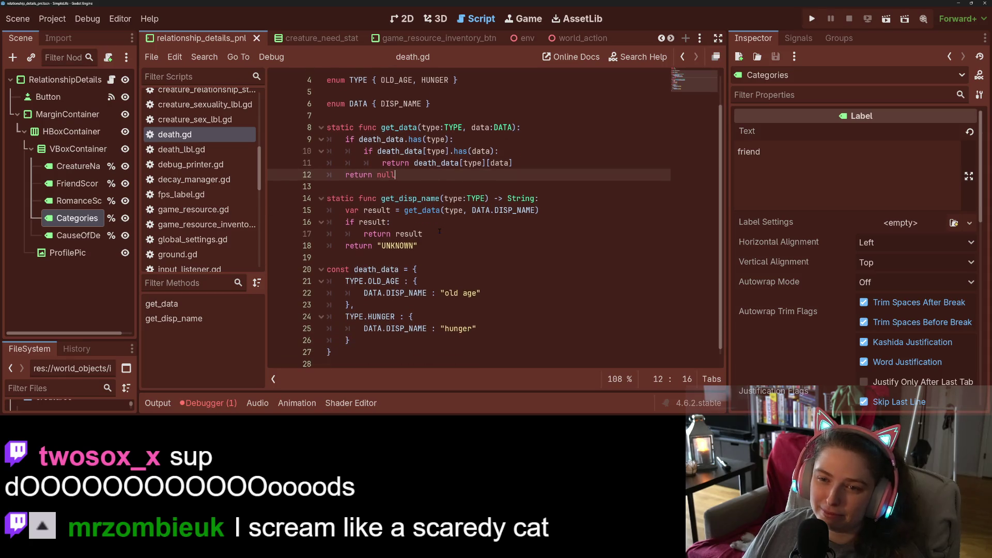
{"action": "scroll", "coordinate": [440, 231], "scroll_direction": "down", "scroll_amount": 1}
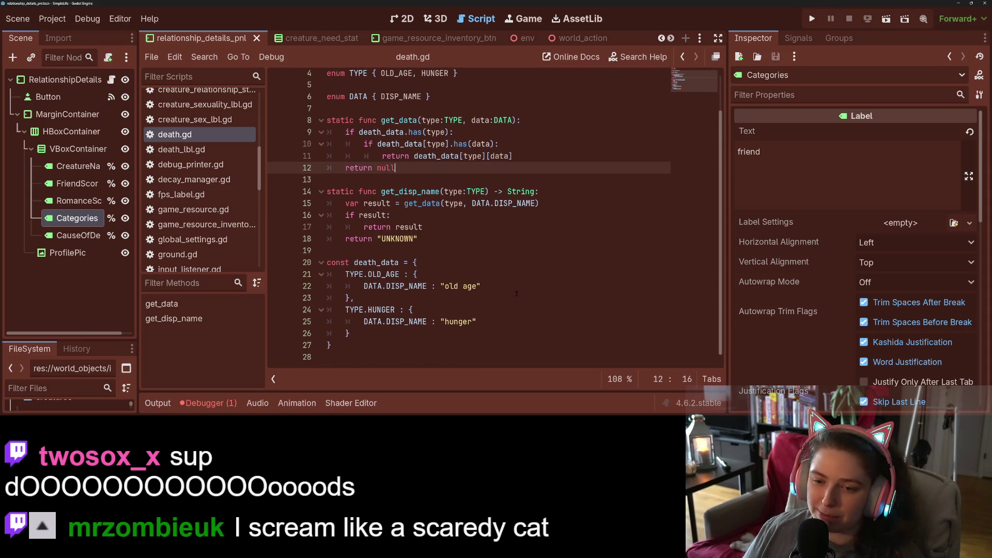
{"action": "scroll", "coordinate": [516, 293], "scroll_direction": "up", "scroll_amount": 2}
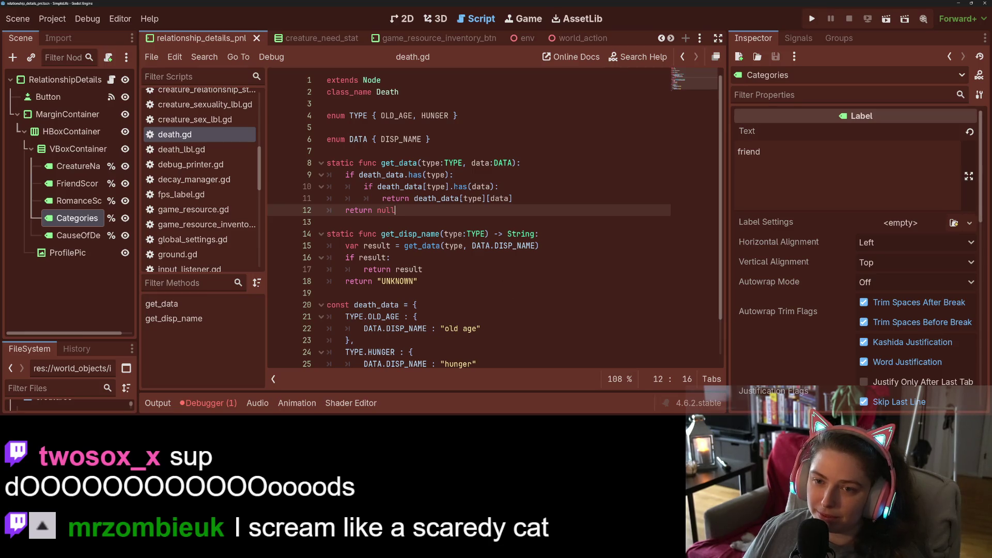
{"action": "left_click", "coordinate": [447, 175]}
{"action": "left_click", "coordinate": [447, 151]}
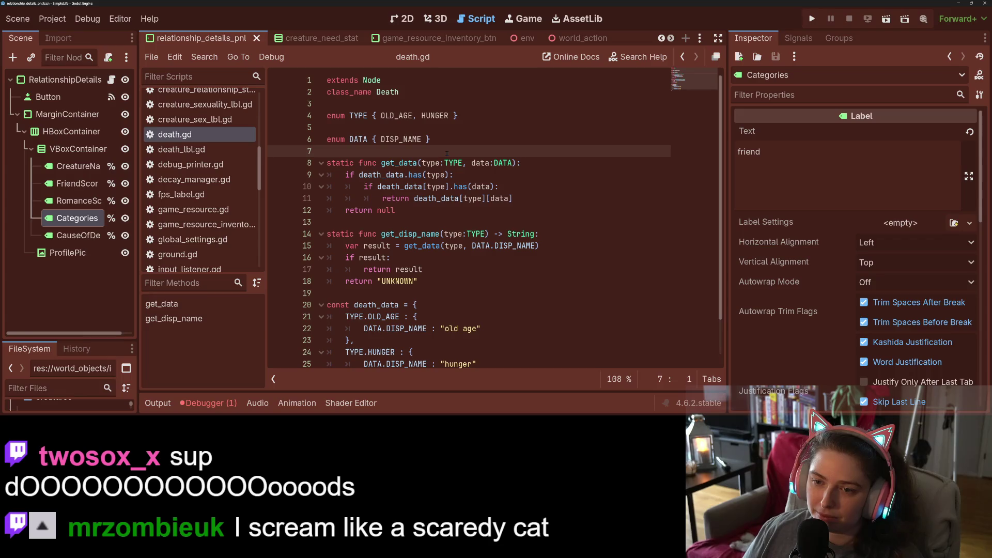
{"action": "double_click", "coordinate": [359, 116]}
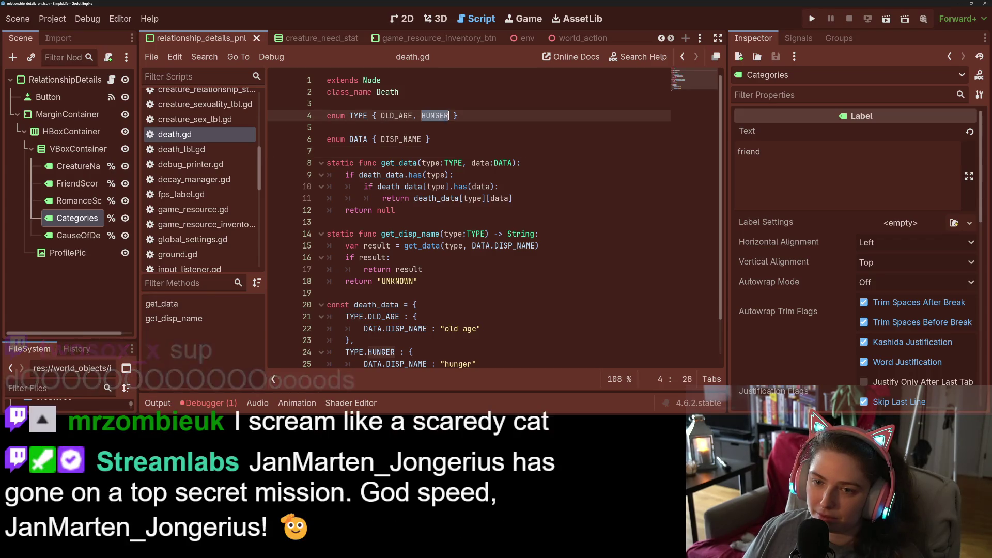
{"action": "left_click", "coordinate": [421, 116]}
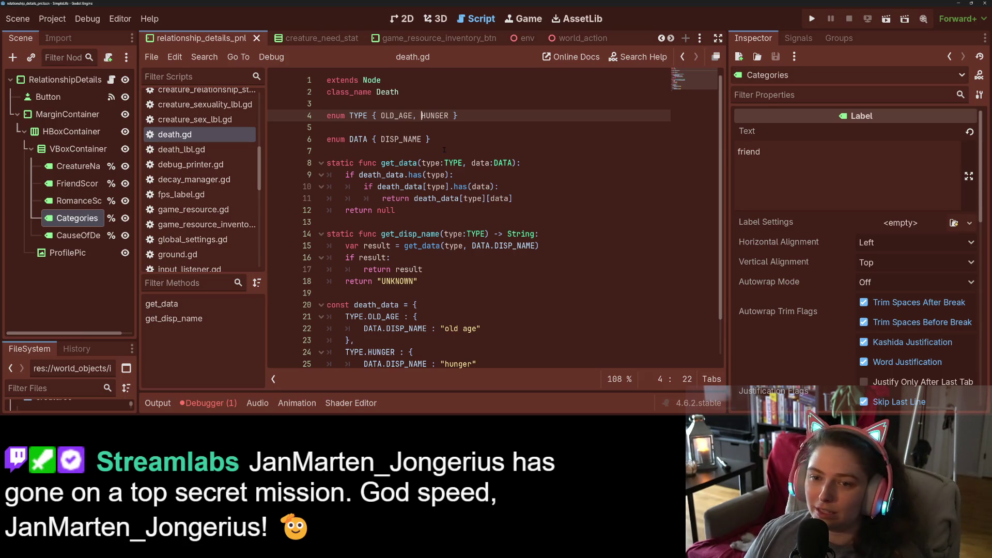
{"action": "key", "text": "Down"}
{"action": "key", "text": "Down"}
{"action": "key", "text": "End"}
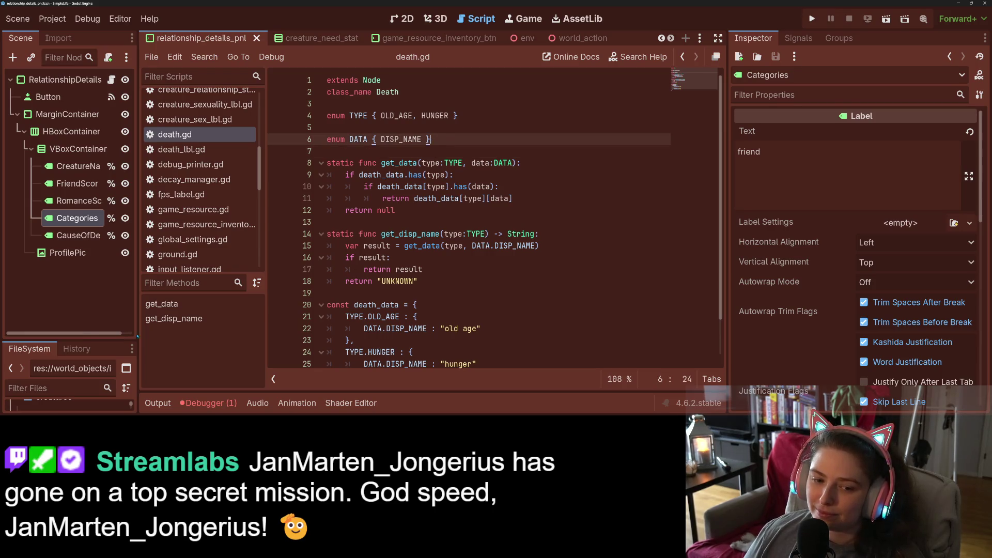
Step: Enlarge the FileSystem dock and collapse the needs and traits folders
{"action": "left_click_drag", "start_coordinate": [113, 341], "coordinate": [112, 228]}
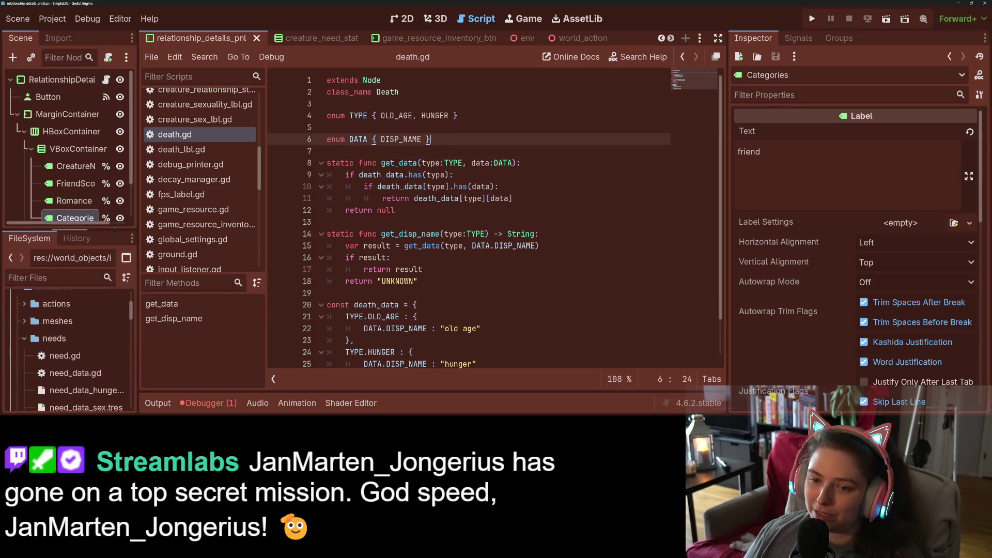
{"action": "scroll", "coordinate": [397, 274], "scroll_direction": "down", "scroll_amount": 2}
{"action": "scroll", "coordinate": [465, 217], "scroll_direction": "up", "scroll_amount": 2}
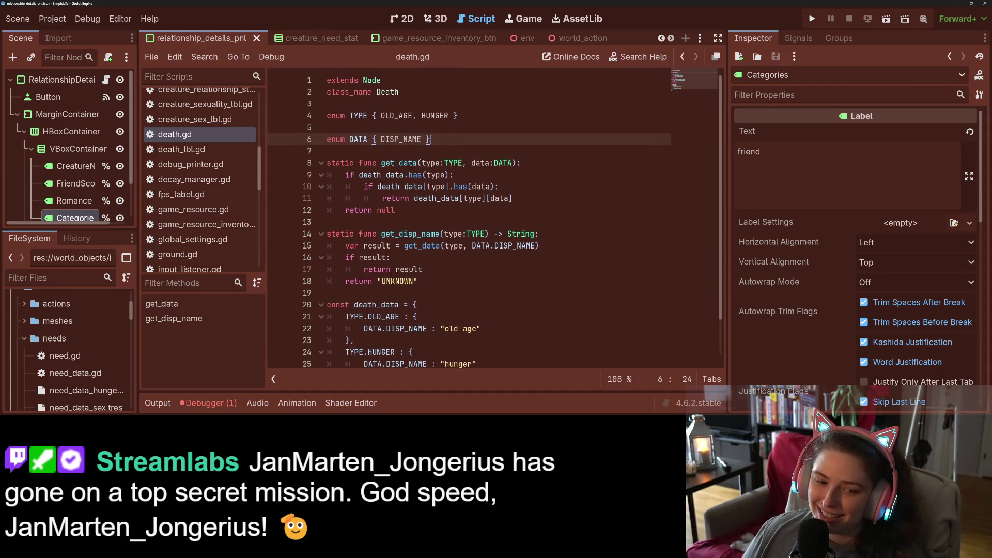
{"action": "left_click", "coordinate": [25, 339]}
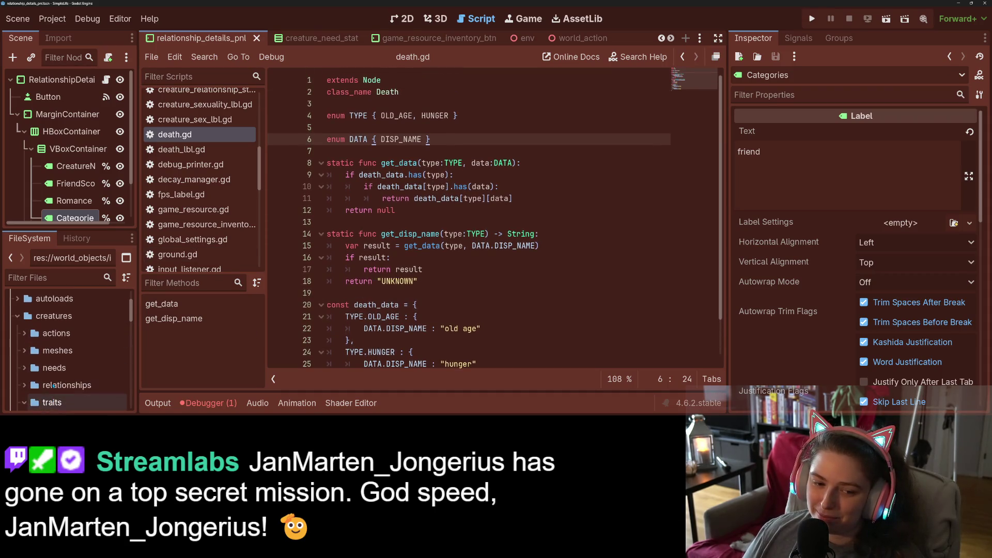
{"action": "left_click", "coordinate": [25, 373]}
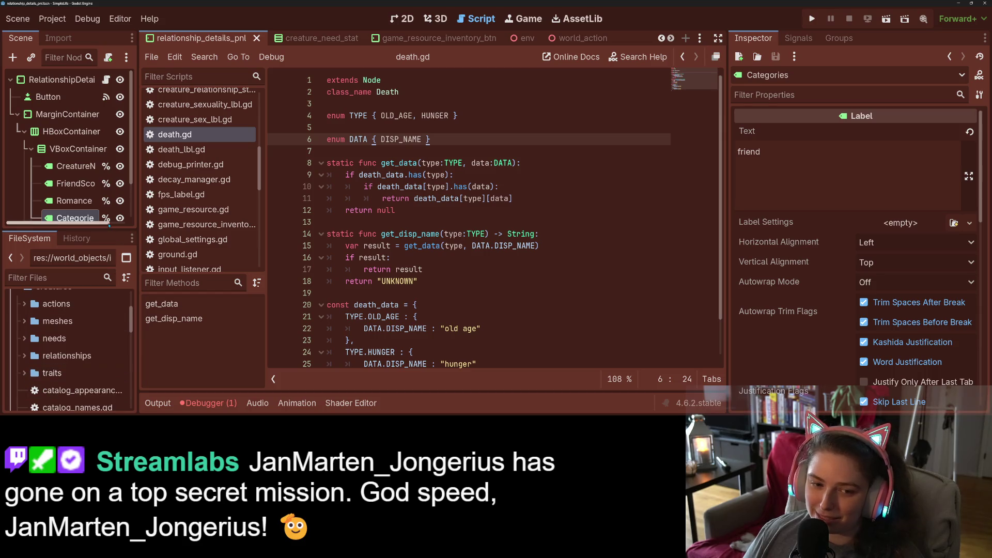
{"action": "left_click_drag", "start_coordinate": [104, 229], "coordinate": [104, 89]}
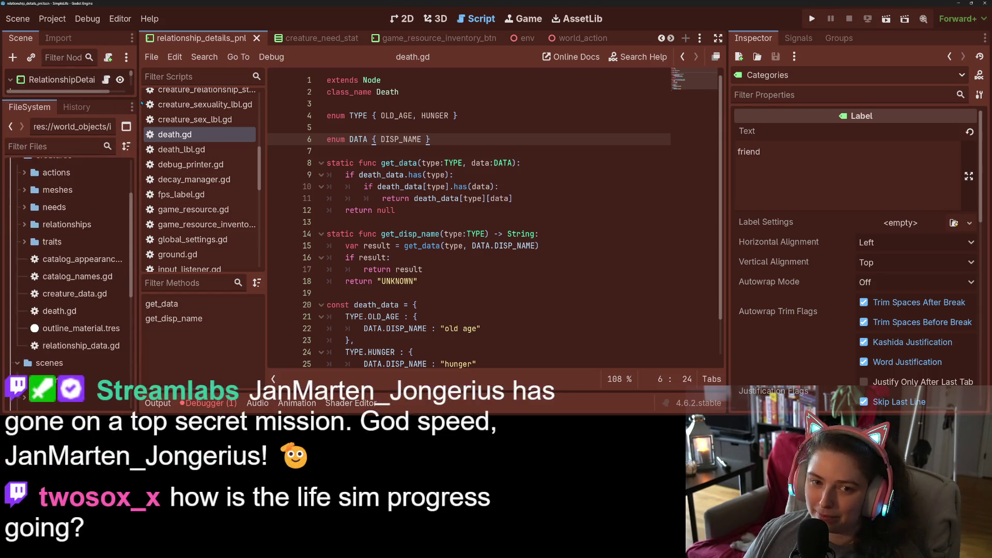
Step: Widen the left dock, scroll the file tree up to res://, and right-click the creatures folder
{"action": "left_click_drag", "start_coordinate": [138, 223], "coordinate": [209, 223]}
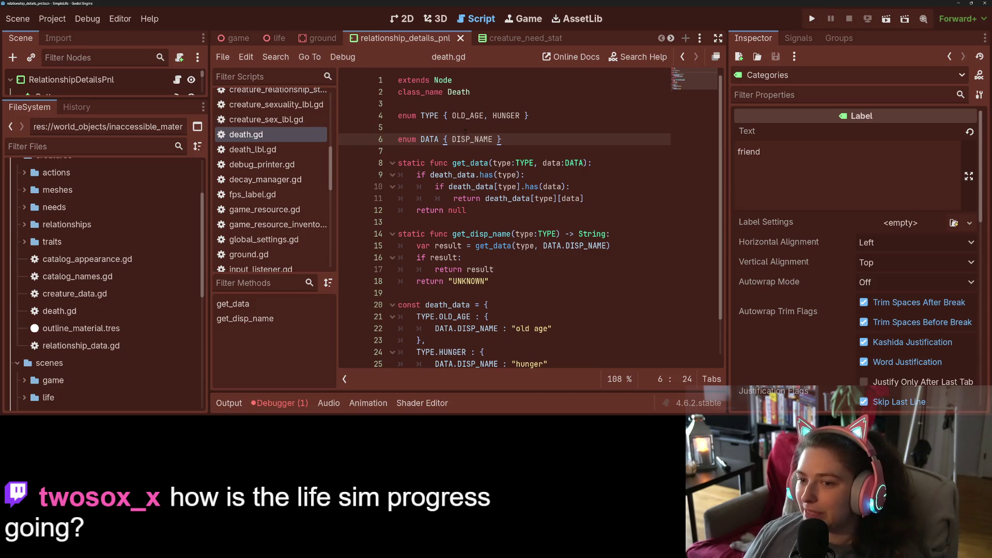
{"action": "scroll", "coordinate": [517, 233], "scroll_direction": "down", "scroll_amount": 3}
{"action": "scroll", "coordinate": [517, 234], "scroll_direction": "up", "scroll_amount": 3}
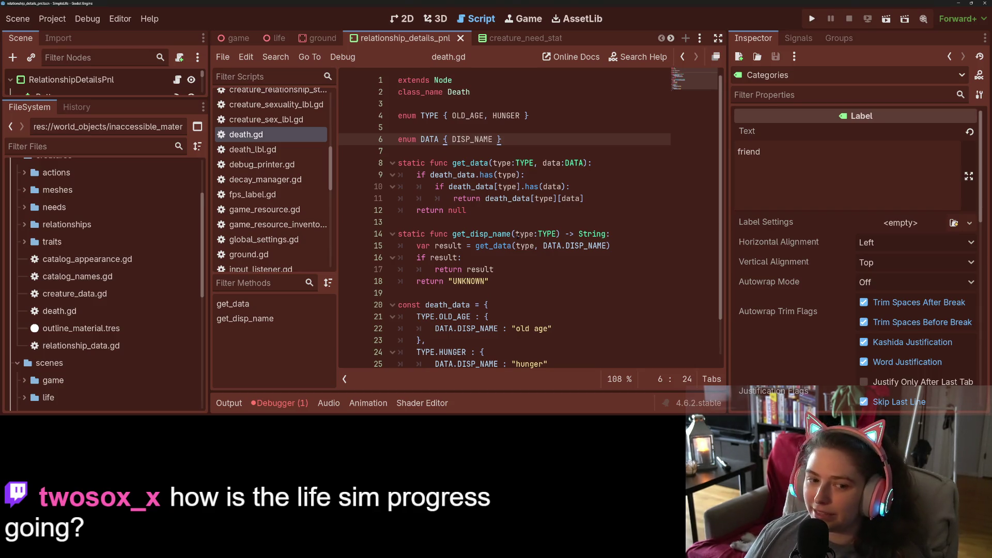
{"action": "scroll", "coordinate": [114, 289], "scroll_direction": "up", "scroll_amount": 3}
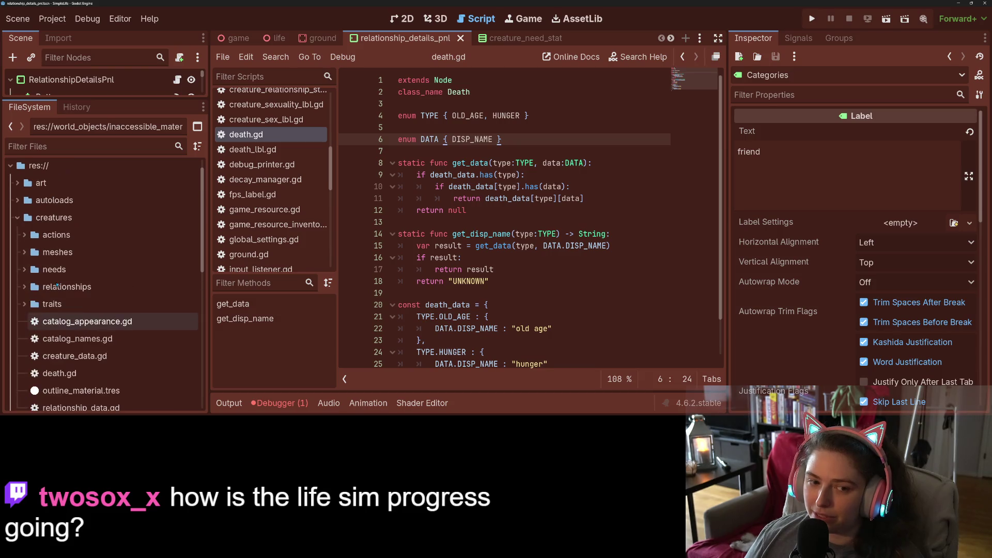
{"action": "right_click", "coordinate": [57, 217]}
Step: Create a new folder named 'death' inside res://creatures/ and right-click it
{"action": "mouse_move", "coordinate": [146, 190]}
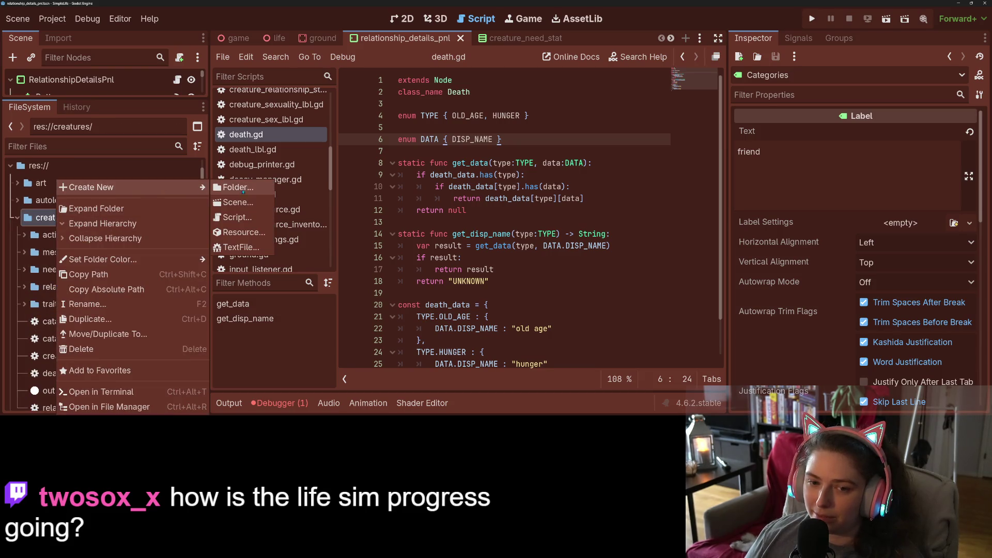
{"action": "left_click", "coordinate": [235, 187]}
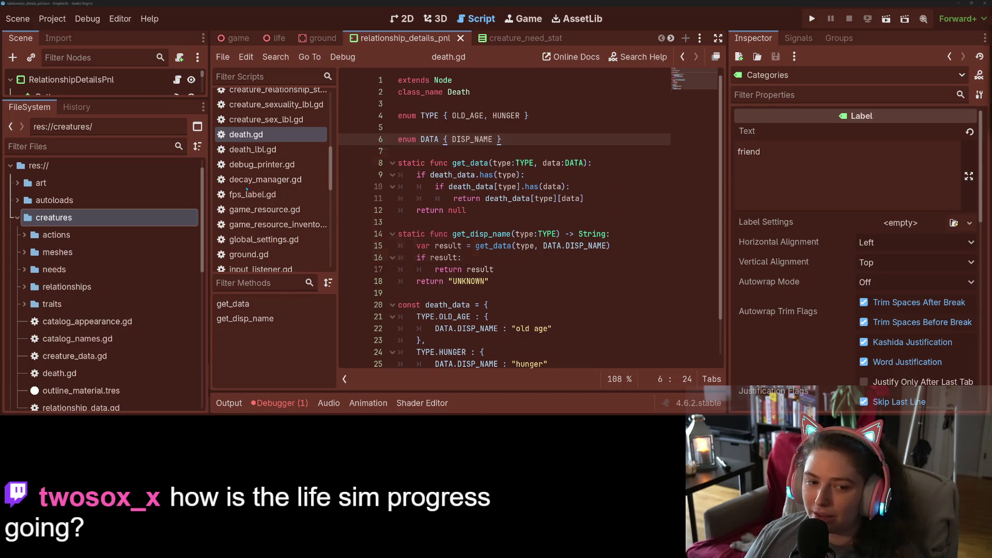
{"action": "type", "text": "death"}
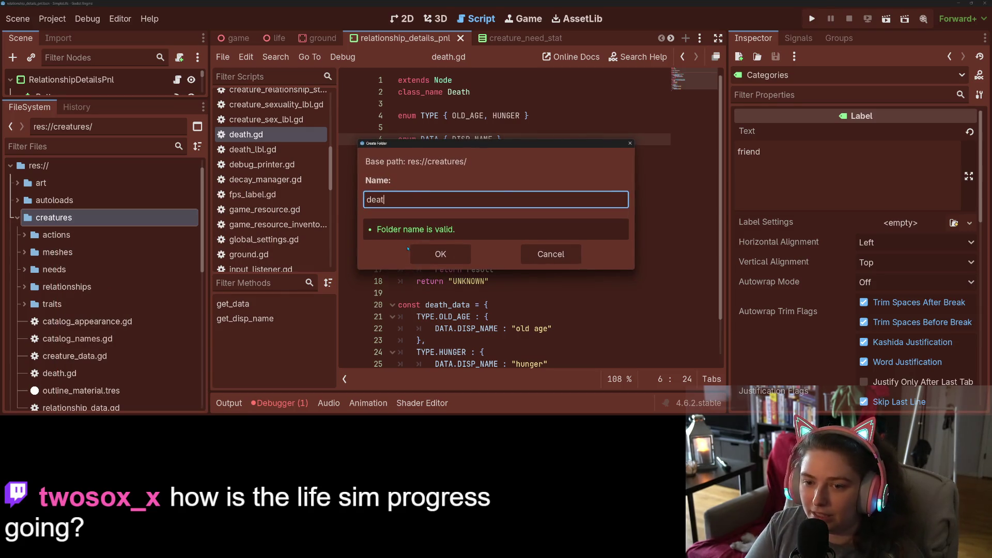
{"action": "key", "text": "Return"}
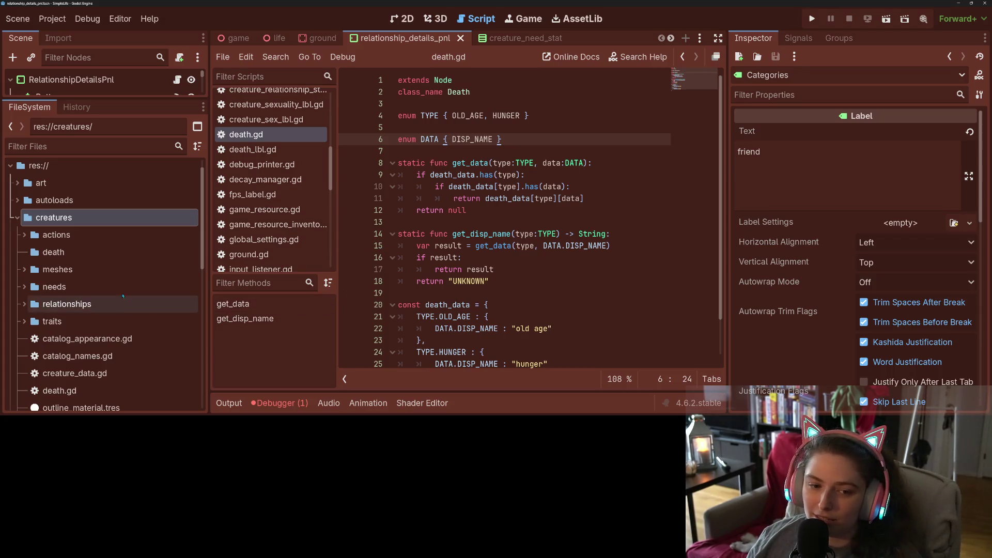
{"action": "right_click", "coordinate": [61, 249]}
Step: Cancel the pending create action, drag death.gd into the death folder, then select it there
{"action": "mouse_move", "coordinate": [172, 187]}
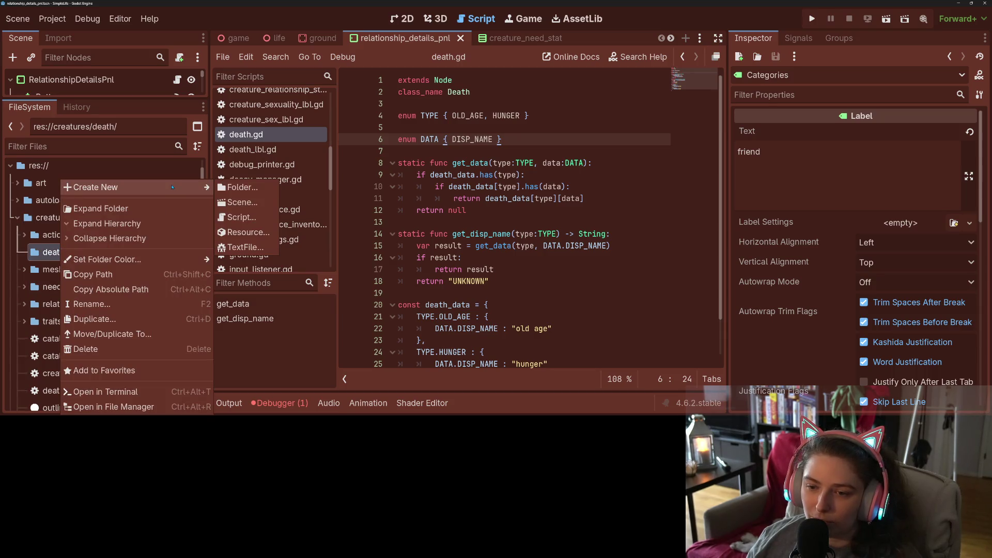
{"action": "left_click", "coordinate": [38, 222]}
{"action": "scroll", "coordinate": [93, 268], "scroll_direction": "down", "scroll_amount": 3}
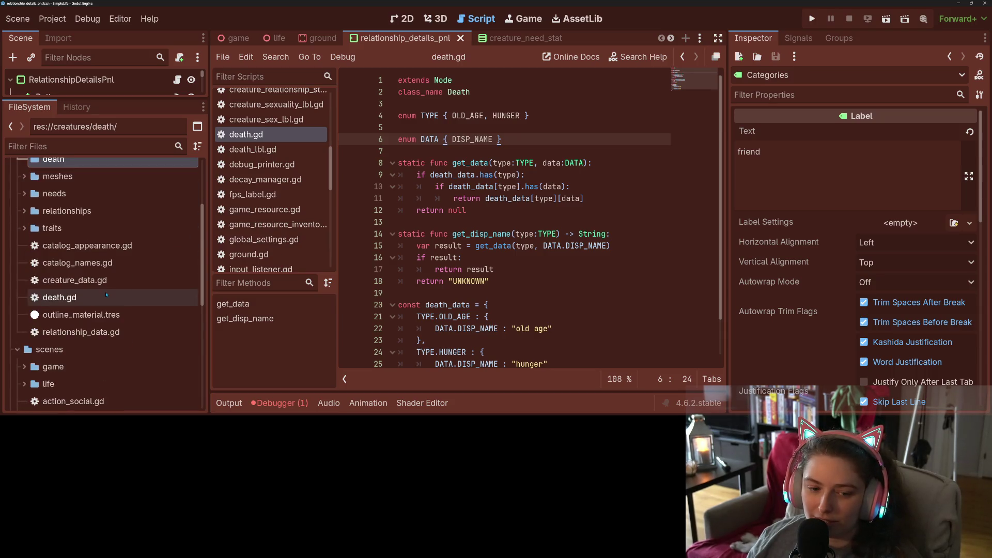
{"action": "mouse_move", "coordinate": [98, 298]}
{"action": "left_mouse_down"}
{"action": "mouse_move", "coordinate": [64, 305]}
{"action": "mouse_move", "coordinate": [85, 228]}
{"action": "mouse_move", "coordinate": [166, 221]}
{"action": "left_mouse_up"}
{"action": "left_click", "coordinate": [472, 220]}
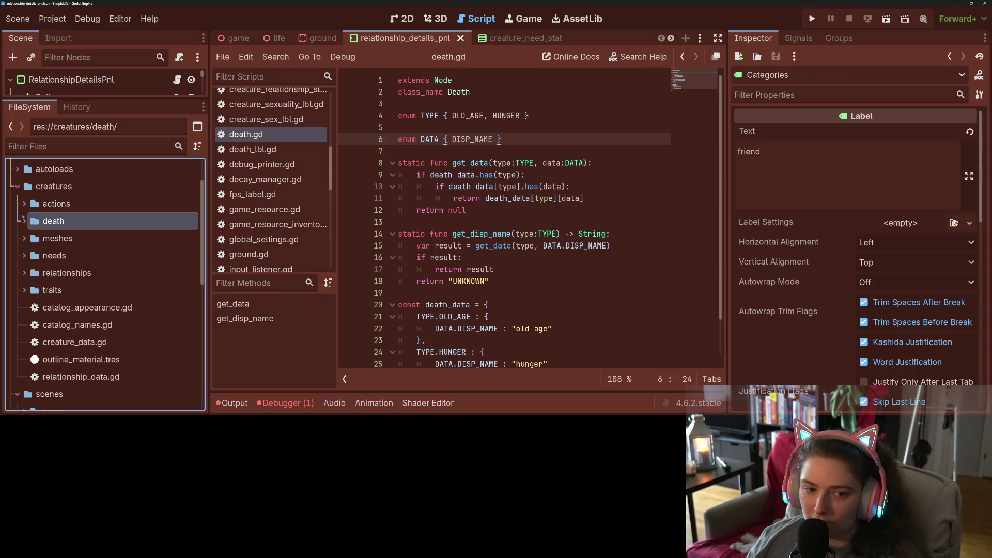
{"action": "left_click", "coordinate": [23, 221]}
{"action": "left_click", "coordinate": [69, 238]}
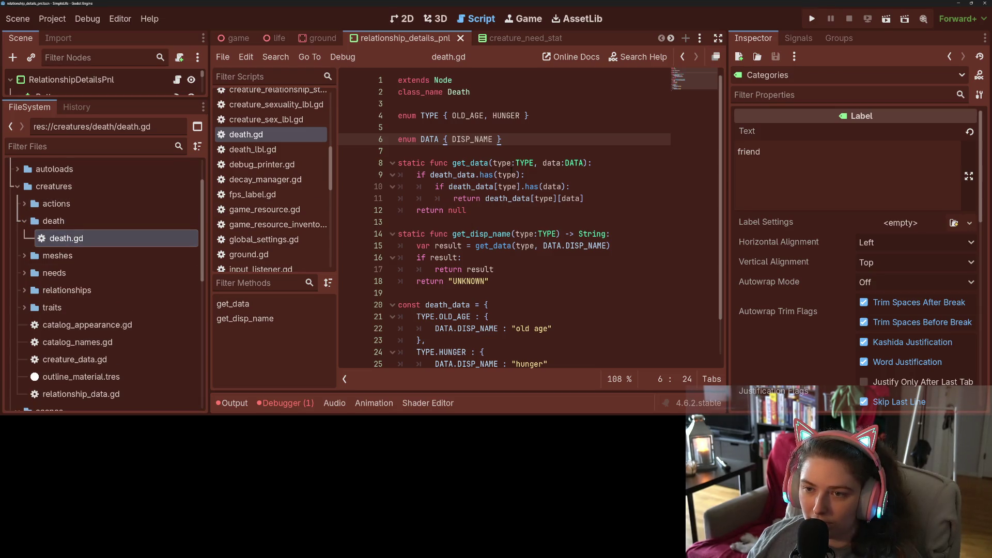
Step: Change line 1 of death.gd to extend Resource instead of Node, then save
{"action": "double_click", "coordinate": [442, 80]}
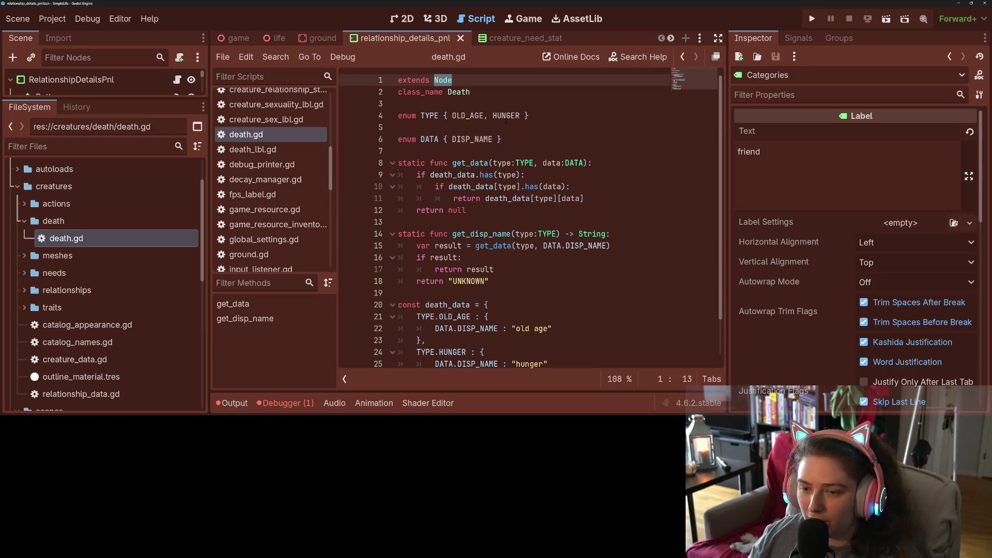
{"action": "type", "text": "Resources"}
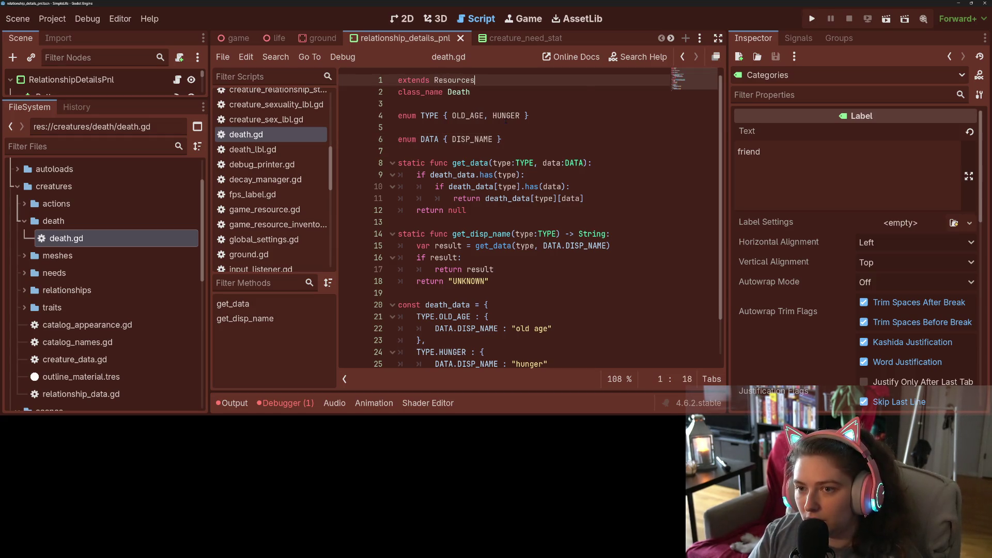
{"action": "key", "text": "BackSpace"}
{"action": "key", "text": "ctrl+s"}
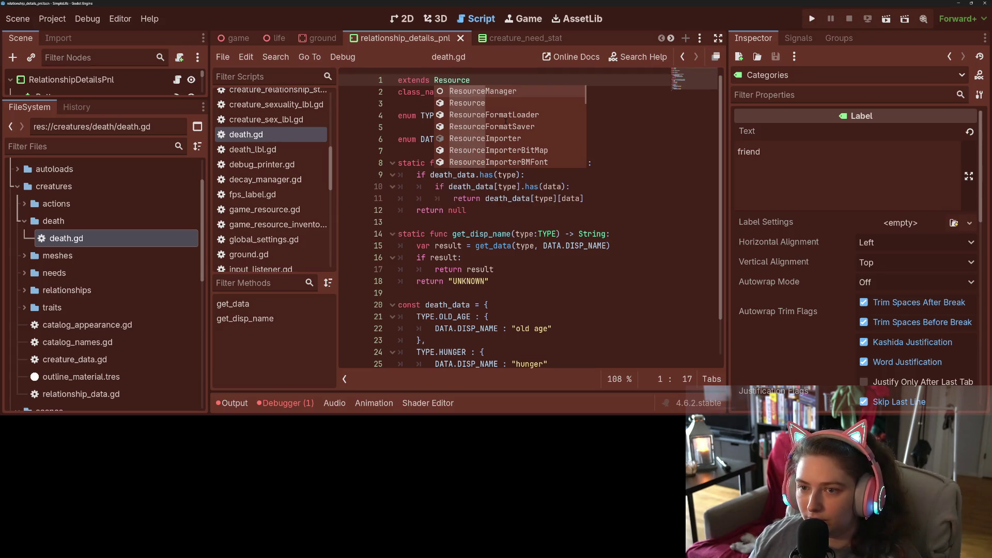
{"action": "left_click", "coordinate": [510, 233]}
{"action": "scroll", "coordinate": [504, 278], "scroll_direction": "down", "scroll_amount": 2}
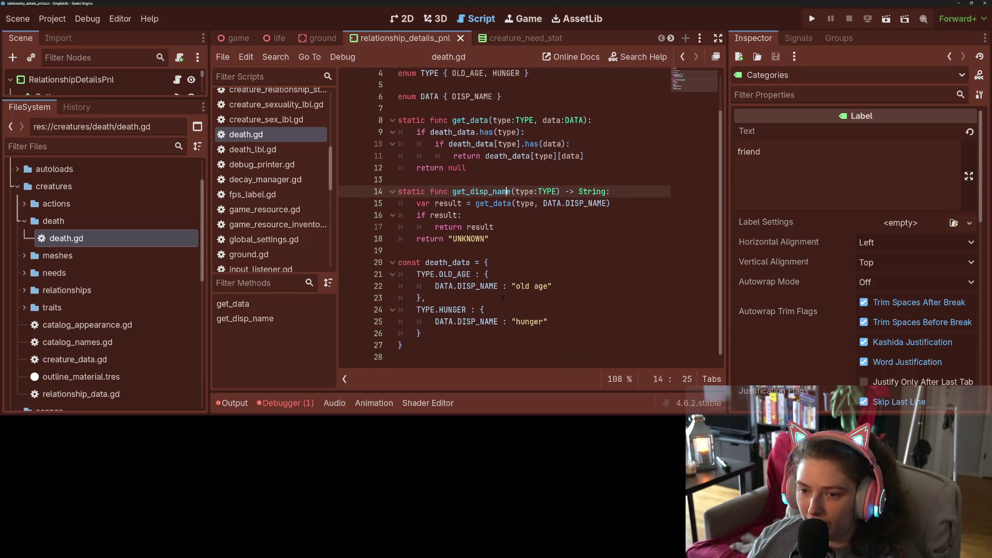
{"action": "scroll", "coordinate": [469, 291], "scroll_direction": "up", "scroll_amount": 2}
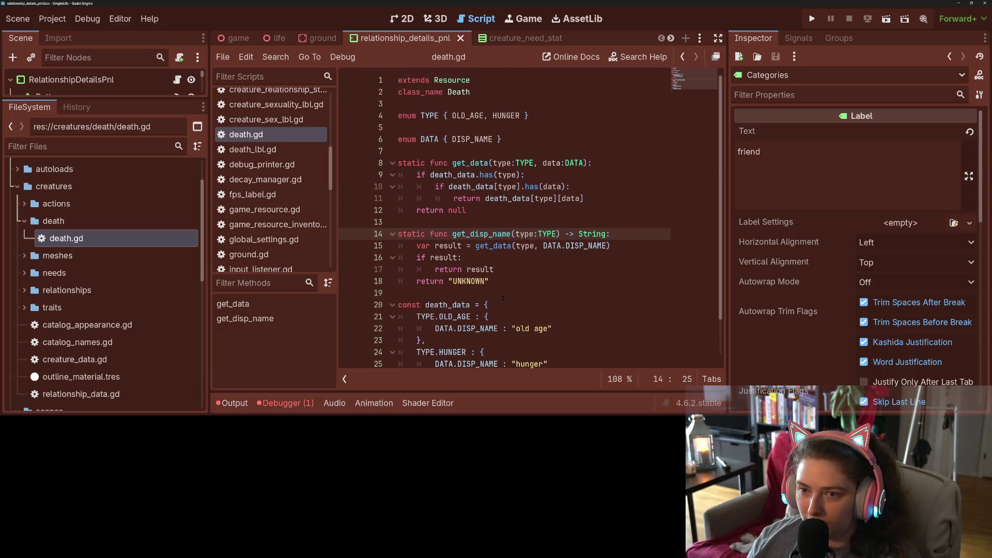
{"action": "left_click", "coordinate": [504, 222]}
{"action": "left_click", "coordinate": [458, 151]}
{"action": "scroll", "coordinate": [481, 202], "scroll_direction": "down", "scroll_amount": 1}
{"action": "scroll", "coordinate": [480, 205], "scroll_direction": "up", "scroll_amount": 1}
{"action": "scroll", "coordinate": [532, 295], "scroll_direction": "down", "scroll_amount": 1}
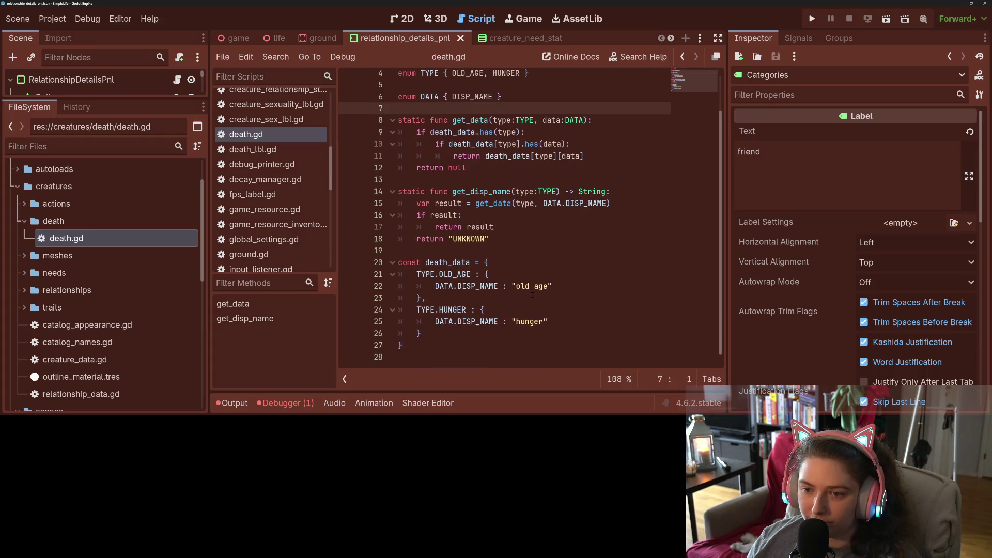
{"action": "left_click", "coordinate": [506, 353]}
{"action": "key", "text": "Return"}
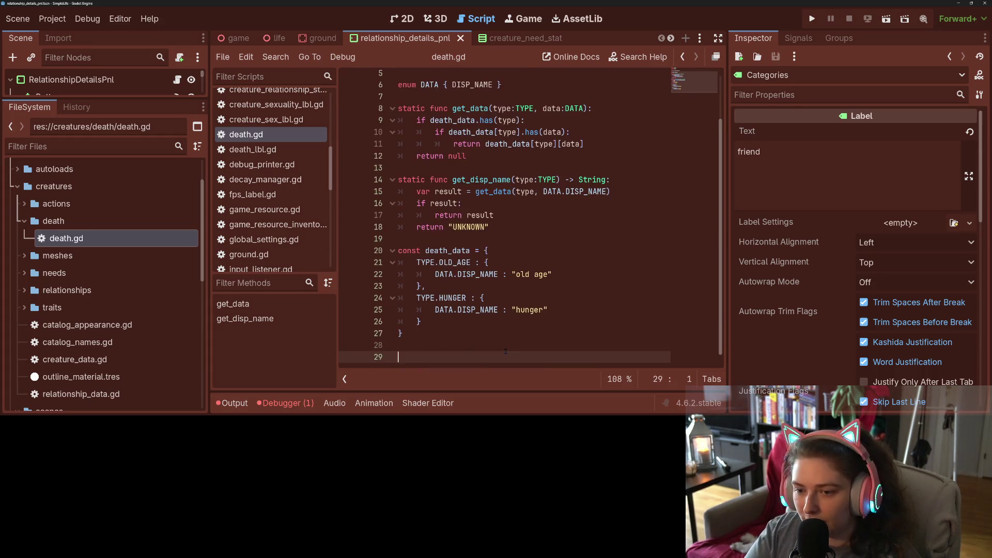
{"action": "type", "text": "v"}
{"action": "key", "text": "BackSpace"}
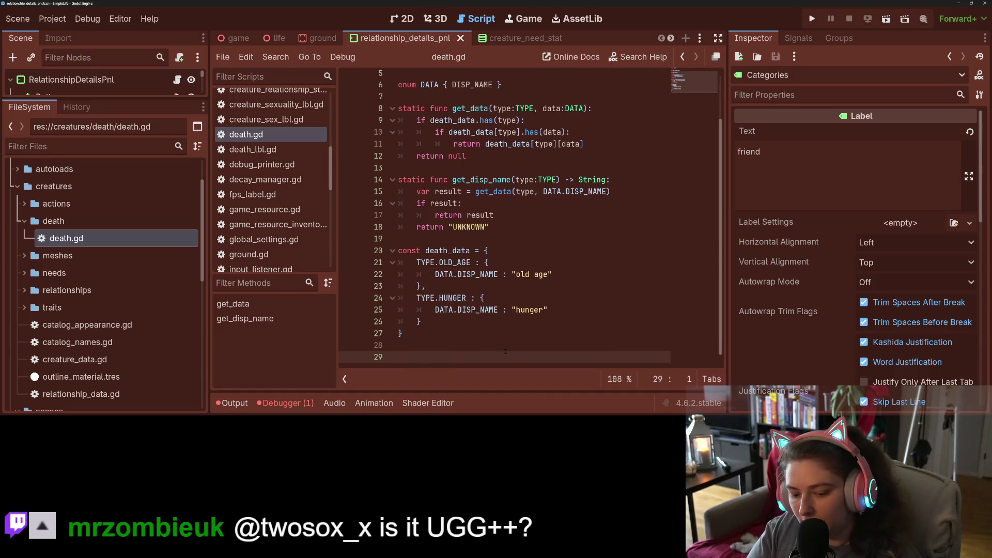
{"action": "type", "text": "@export var "}
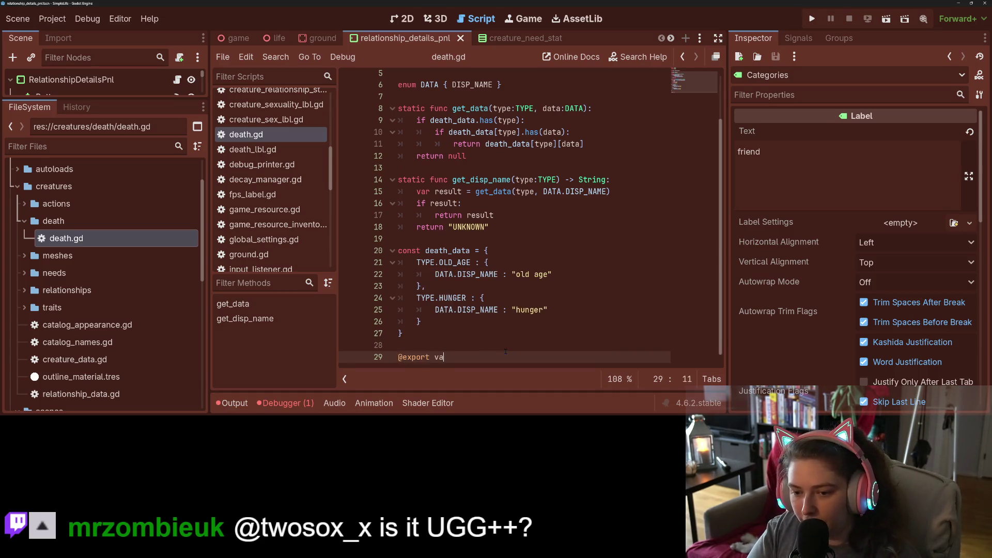
{"action": "type", "text": "display_name"}
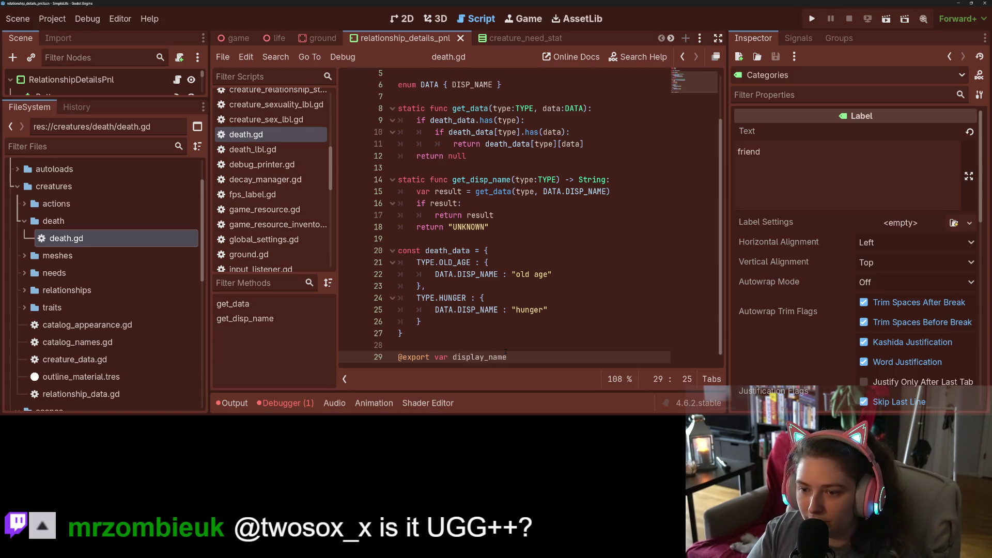
{"action": "type", "text": " : String = \""}
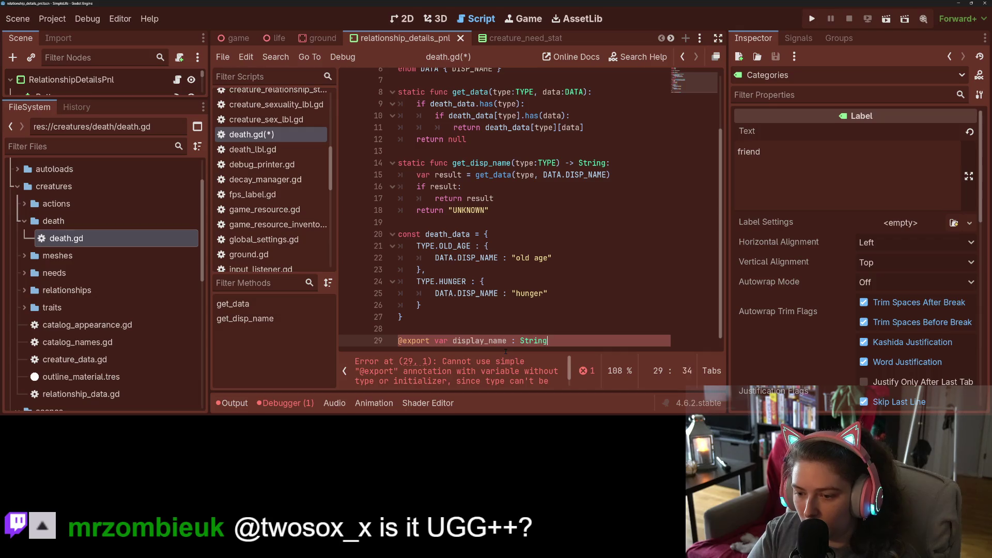
{"action": "key", "text": "Escape"}
{"action": "key", "text": "ctrl+s"}
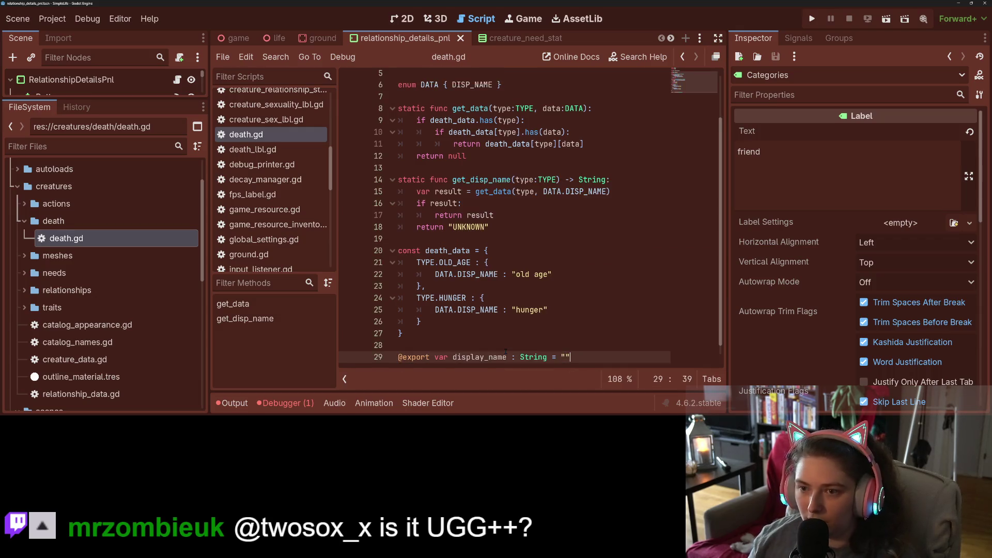
Step: Delete the old enums, functions and death_data block, leaving only the display_name property
{"action": "left_click", "coordinate": [496, 317]}
{"action": "scroll", "coordinate": [495, 317], "scroll_direction": "down", "scroll_amount": 1}
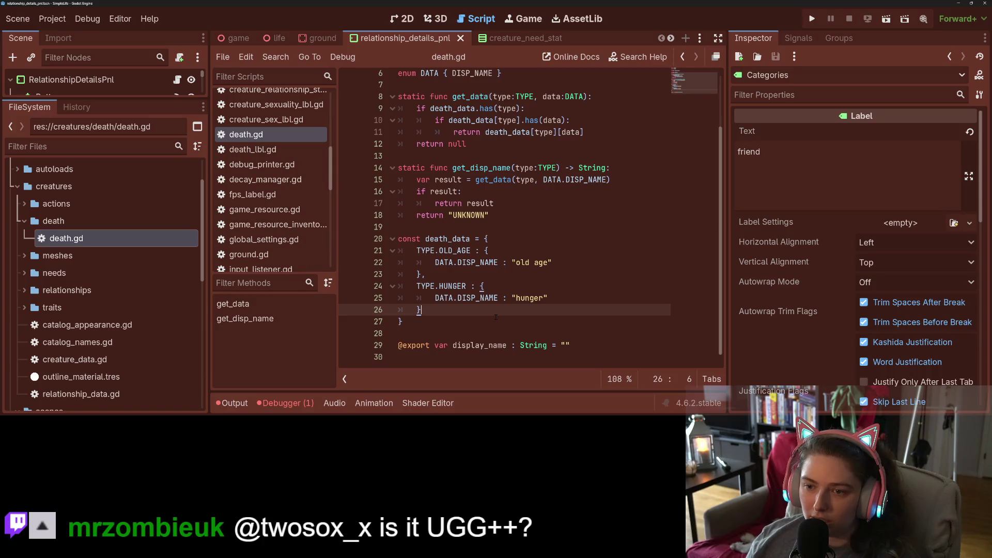
{"action": "scroll", "coordinate": [495, 317], "scroll_direction": "up", "scroll_amount": 3}
{"action": "left_click", "coordinate": [475, 317]}
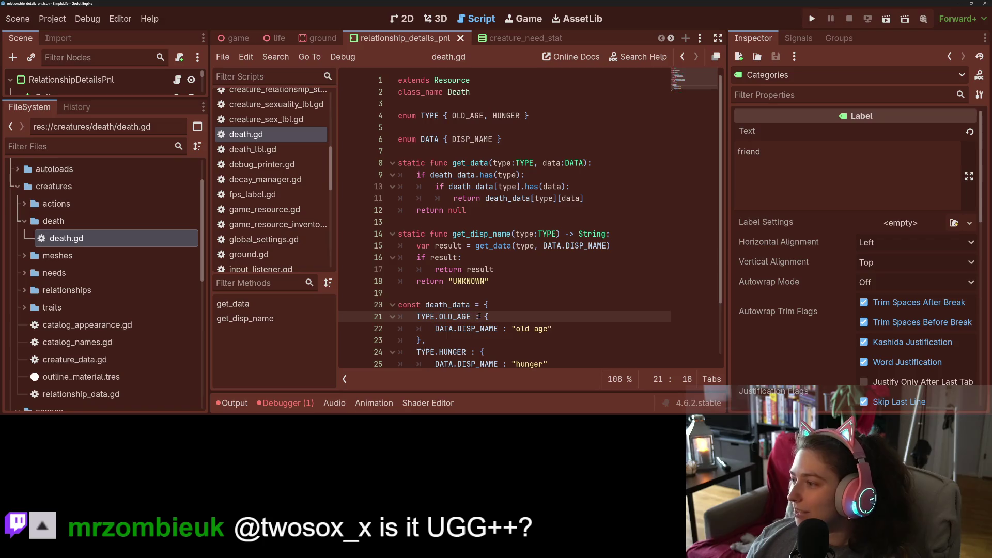
{"action": "scroll", "coordinate": [477, 316], "scroll_direction": "down", "scroll_amount": 3}
{"action": "mouse_move", "coordinate": [409, 322]}
{"action": "left_mouse_down"}
{"action": "mouse_move", "coordinate": [425, 303]}
{"action": "mouse_move", "coordinate": [373, 117]}
{"action": "left_mouse_up"}
{"action": "type", "text": "@export var display_name : String = \"\""}
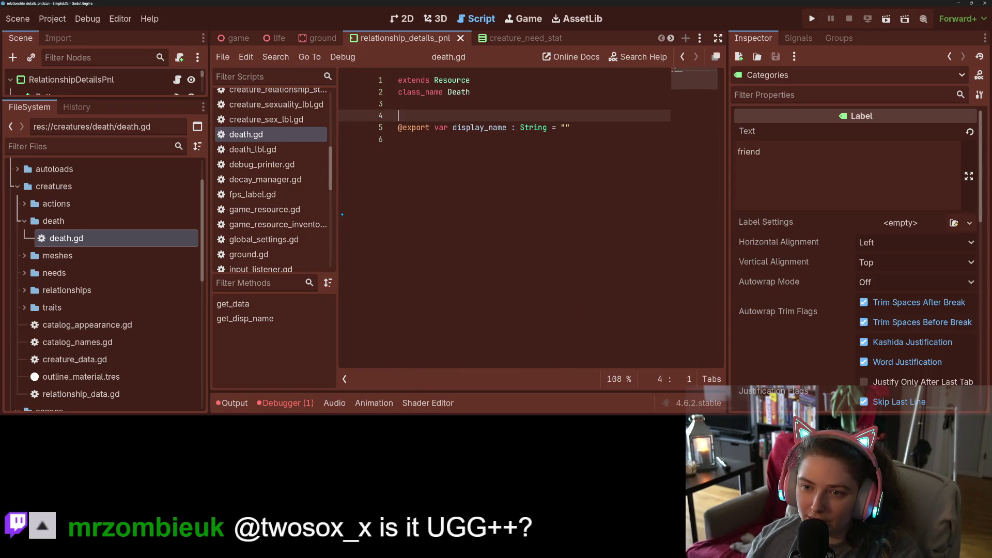
{"action": "key", "text": "Up"}
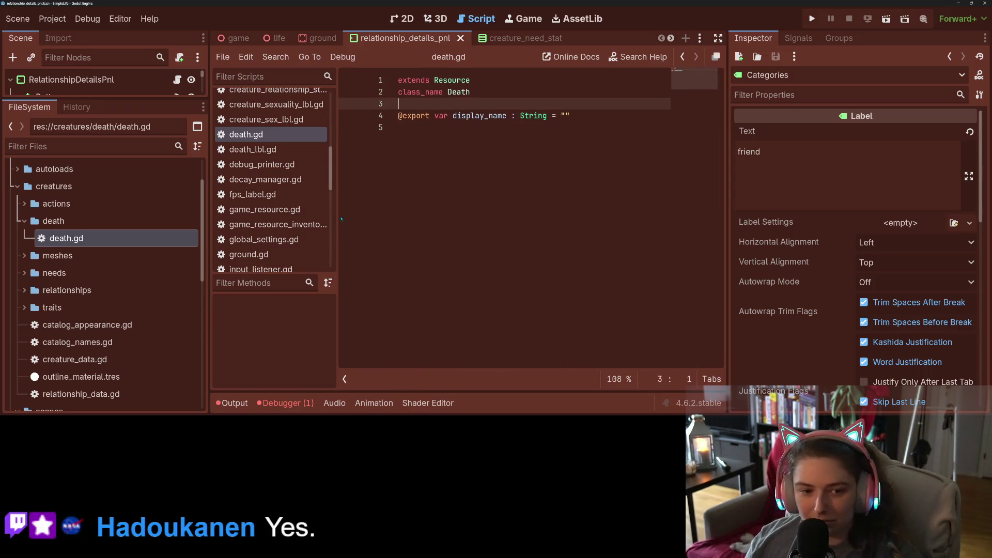
{"action": "right_click", "coordinate": [98, 220]}
Step: Create a new Death-class resource saved as death_old_age.tres in the death folder
{"action": "mouse_move", "coordinate": [135, 187]}
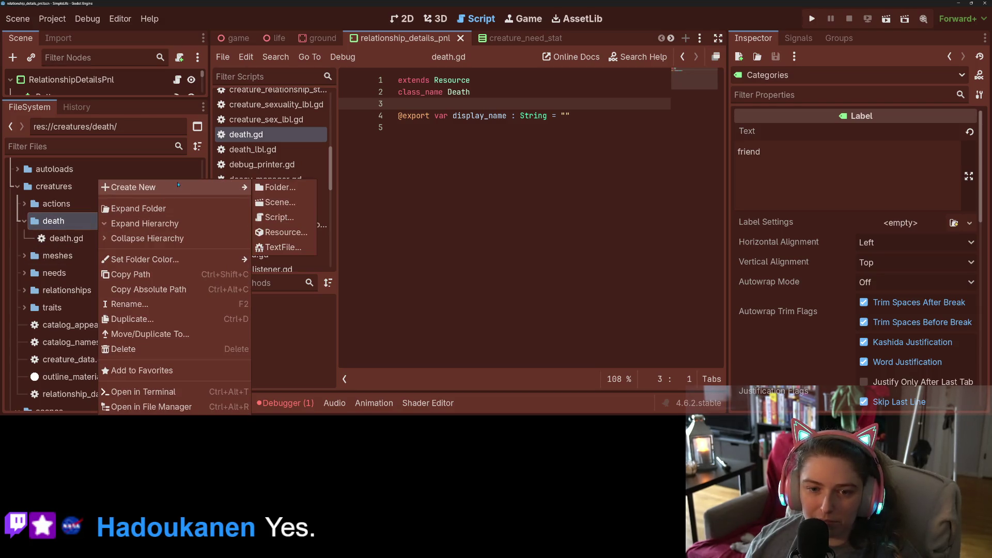
{"action": "left_click", "coordinate": [276, 233]}
{"action": "type", "text": "dea"}
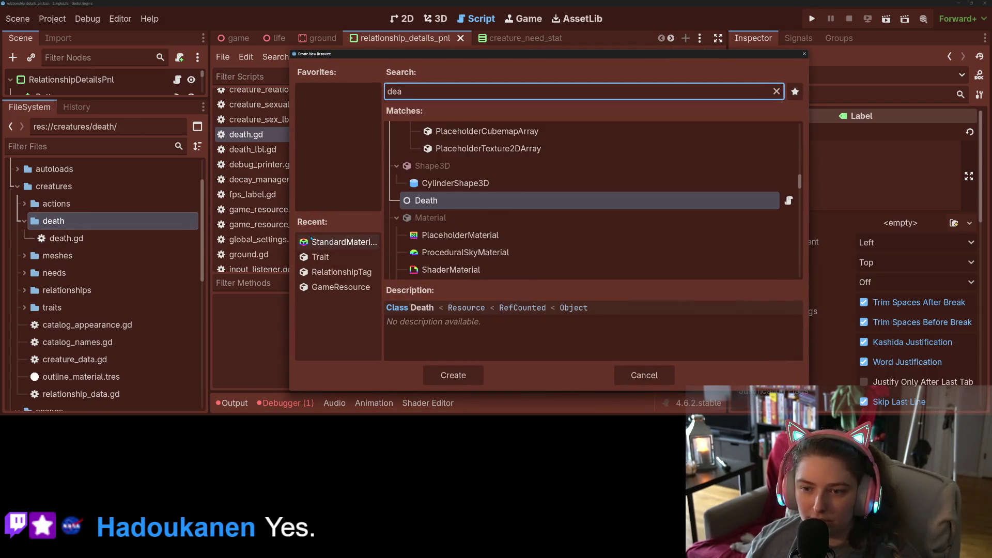
{"action": "key", "text": "Return"}
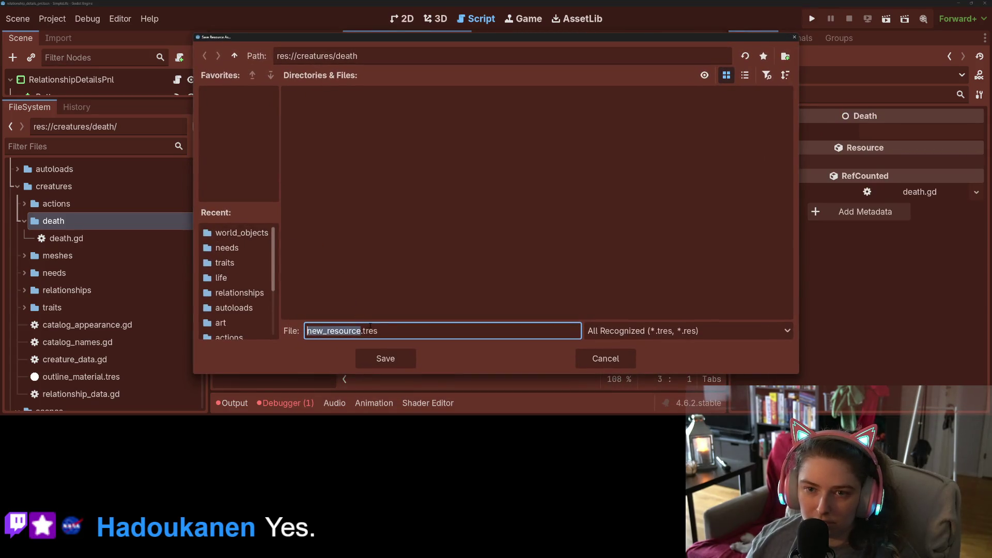
{"action": "type", "text": "death"}
{"action": "key", "text": "BackSpace"}
{"action": "key", "text": "BackSpace"}
{"action": "key", "text": "BackSpace"}
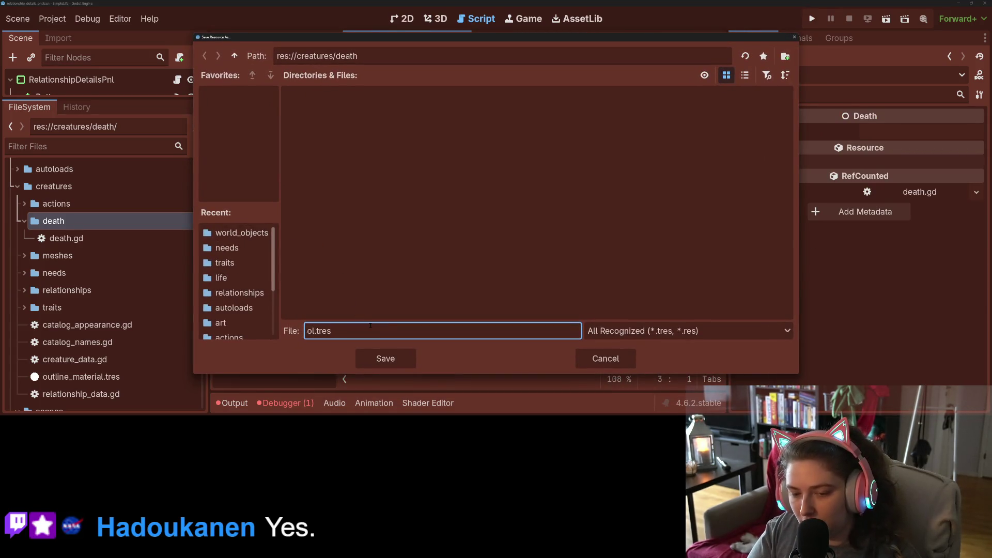
{"action": "type", "text": "eath_old_"}
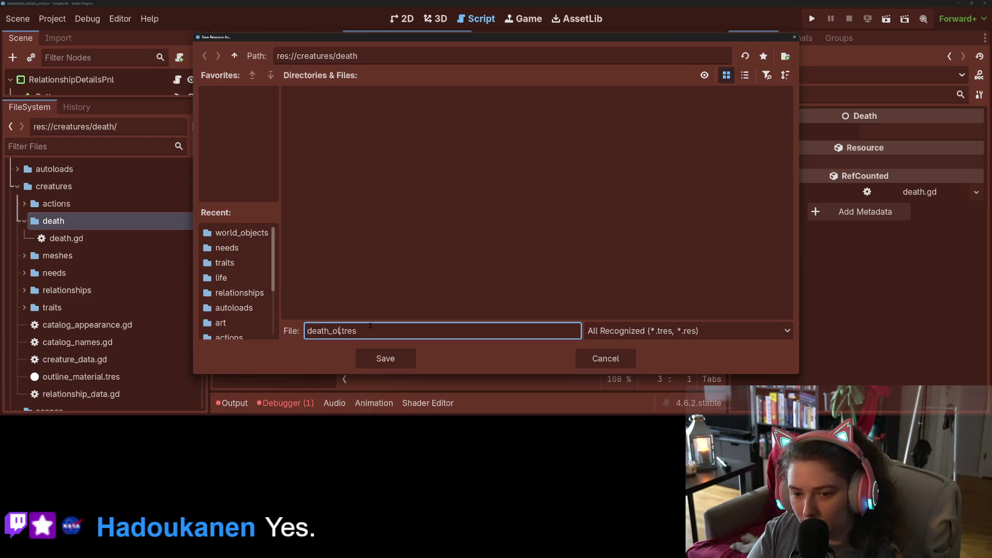
{"action": "type", "text": "age"}
{"action": "key", "text": "Return"}
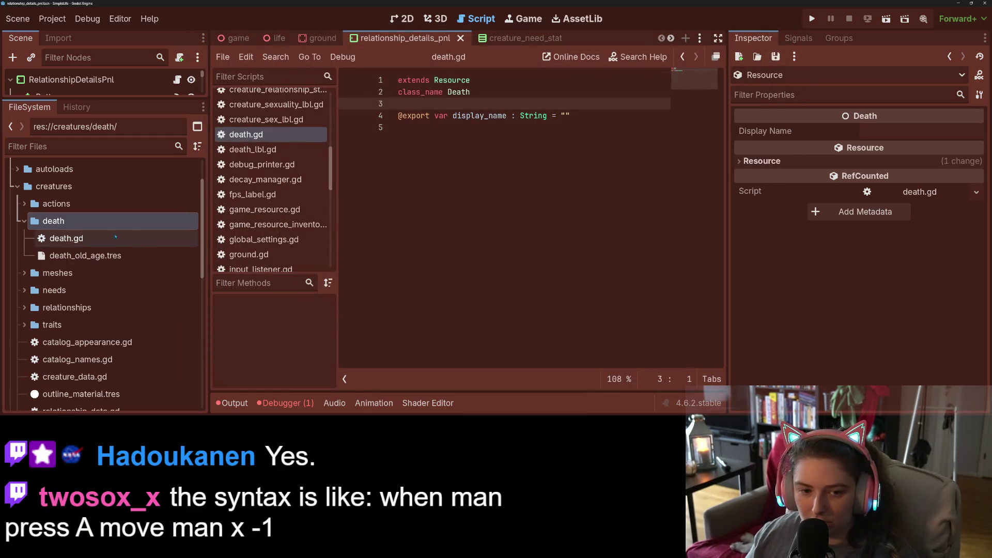
Step: Set its Display Name to 'Old Age' and save
{"action": "left_click", "coordinate": [881, 133]}
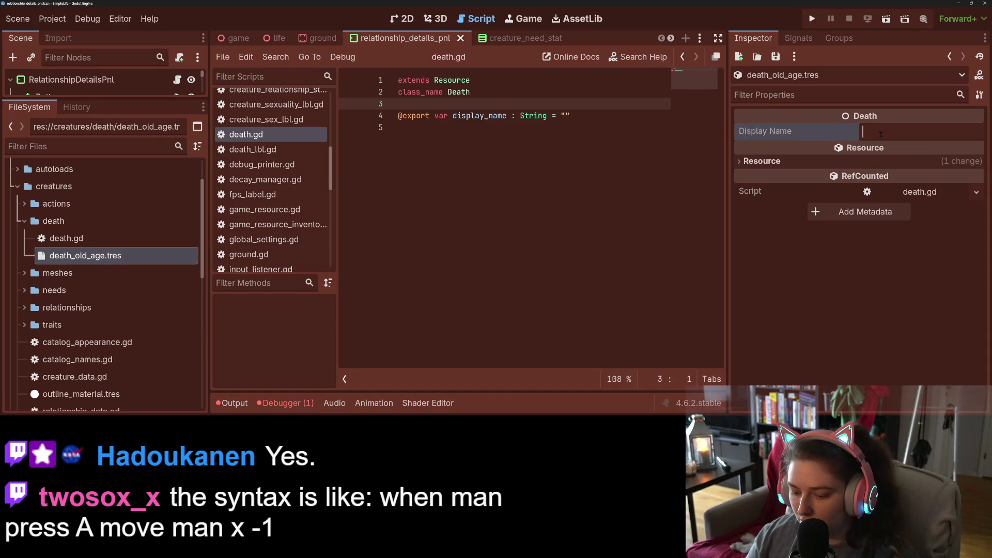
{"action": "type", "text": "Old Age"}
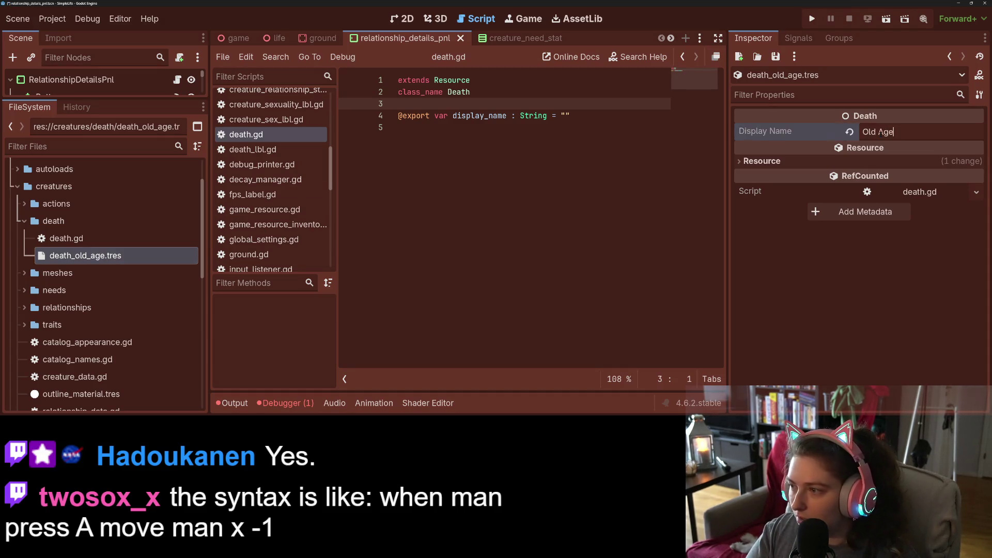
{"action": "key", "text": "ctrl+s"}
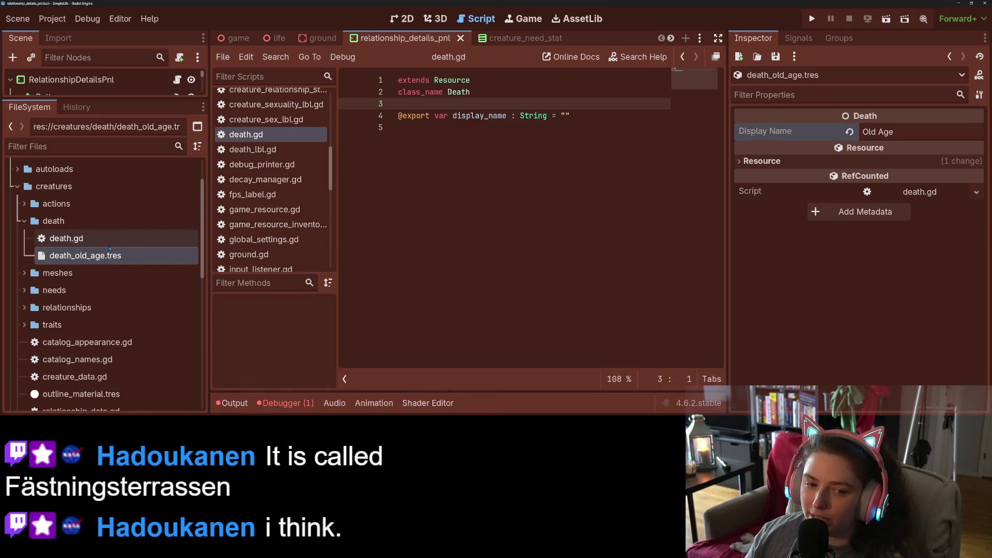
{"action": "right_click", "coordinate": [92, 222]}
Step: Create a Death resource and save it as death_hunger.tres
{"action": "mouse_move", "coordinate": [227, 187]}
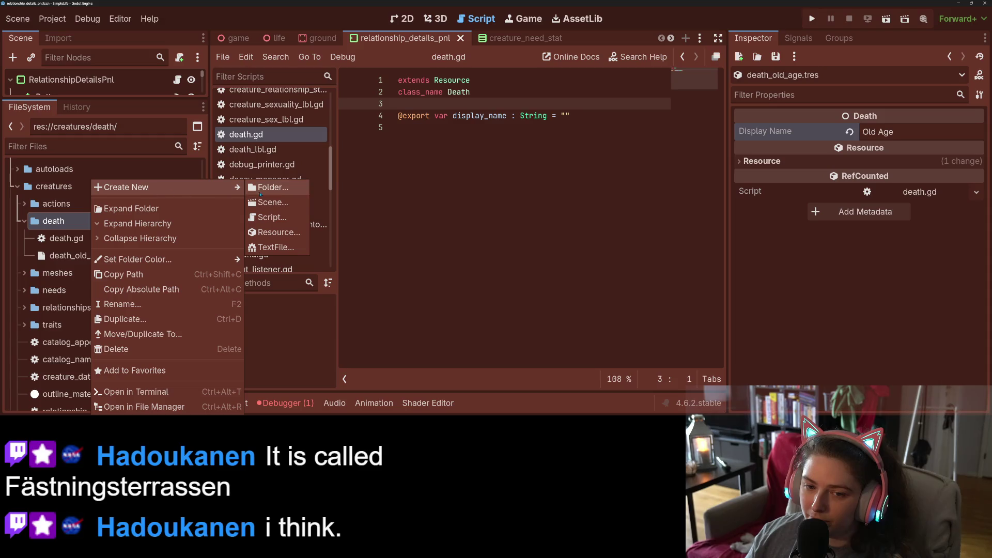
{"action": "left_click", "coordinate": [274, 232]}
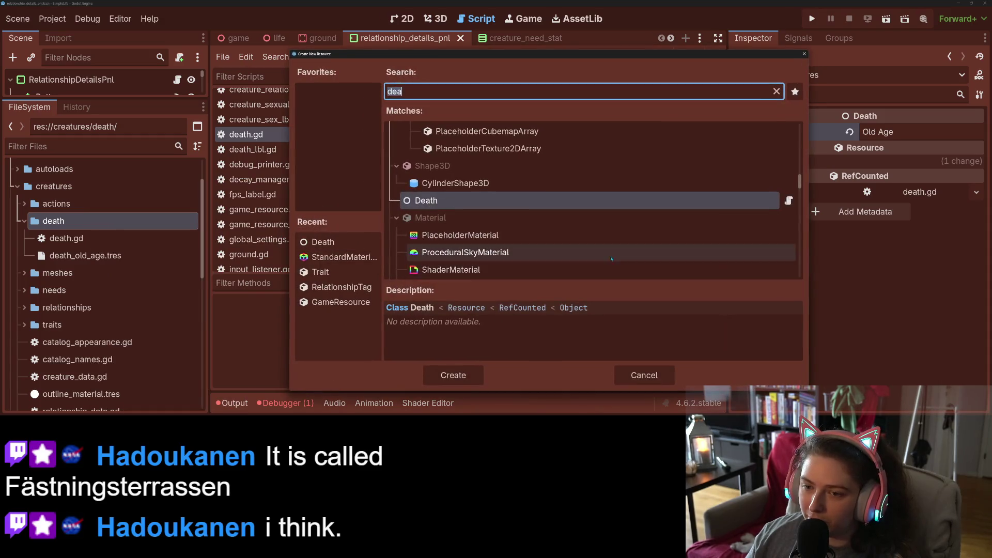
{"action": "left_click", "coordinate": [453, 375]}
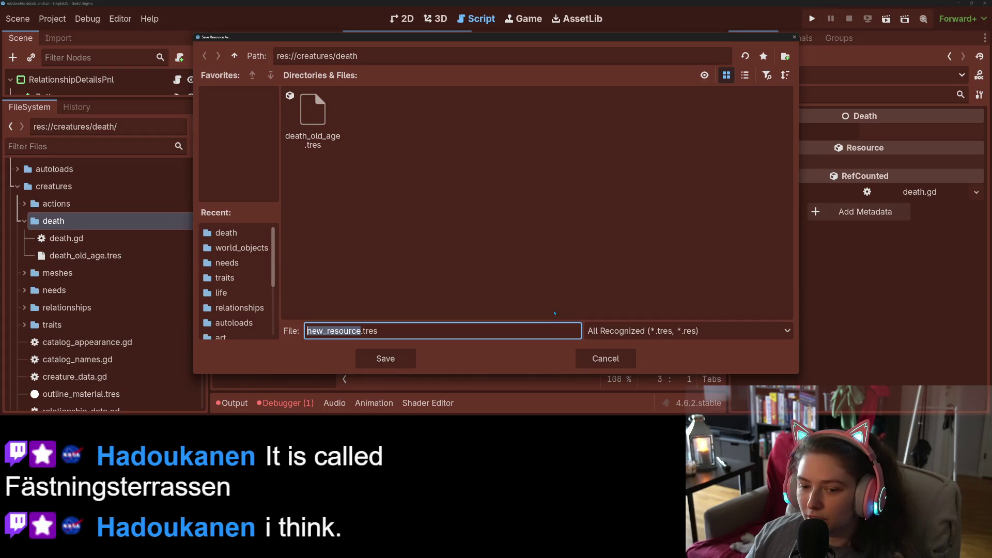
{"action": "type", "text": "death_hun"}
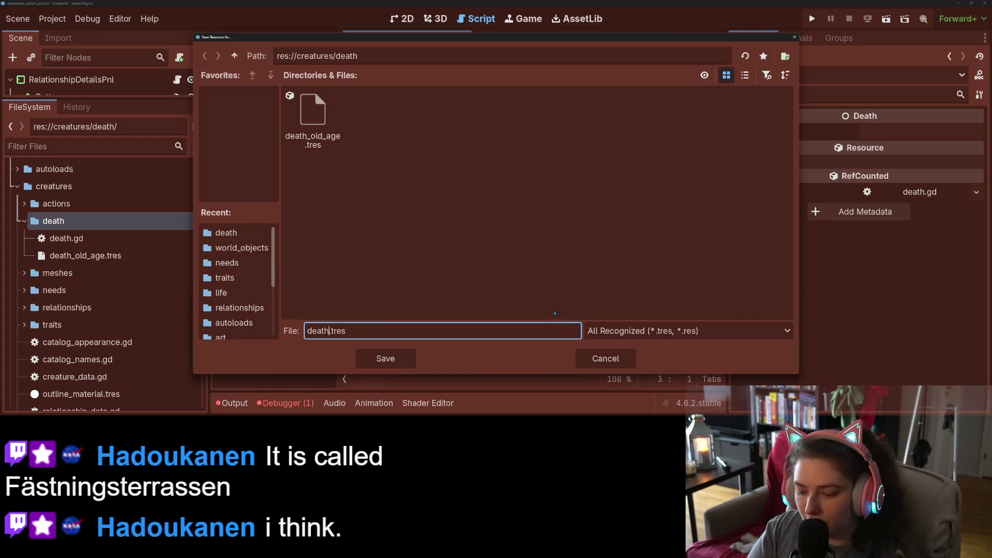
{"action": "type", "text": "ger"}
{"action": "key", "text": "Return"}
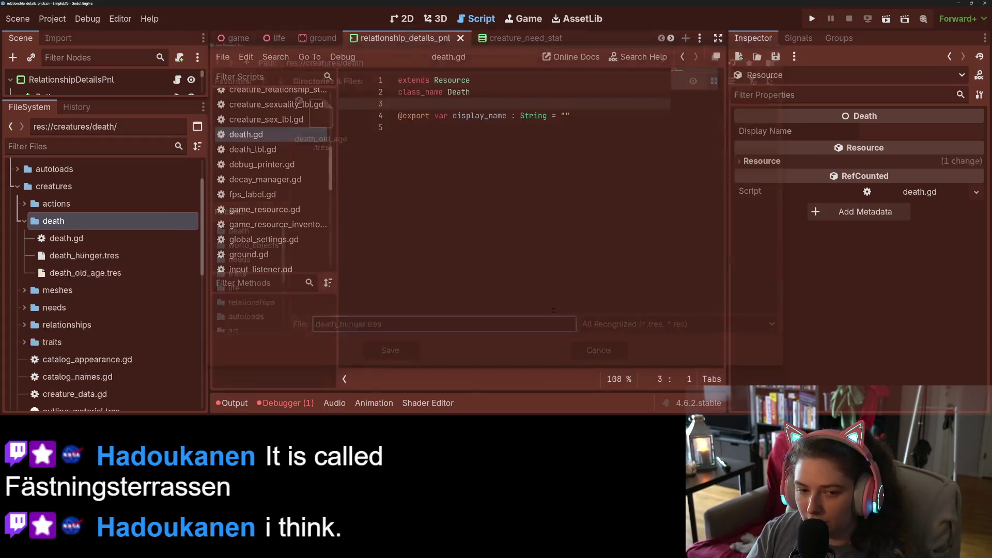
Step: Create another Death resource in the death folder saved as death_old_sex.tres
{"action": "right_click", "coordinate": [182, 222]}
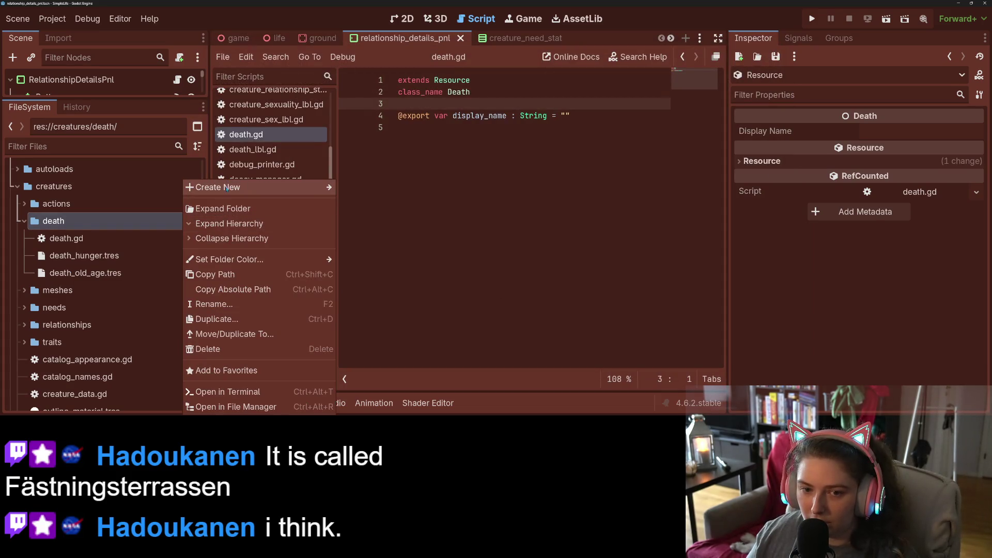
{"action": "mouse_move", "coordinate": [258, 187]}
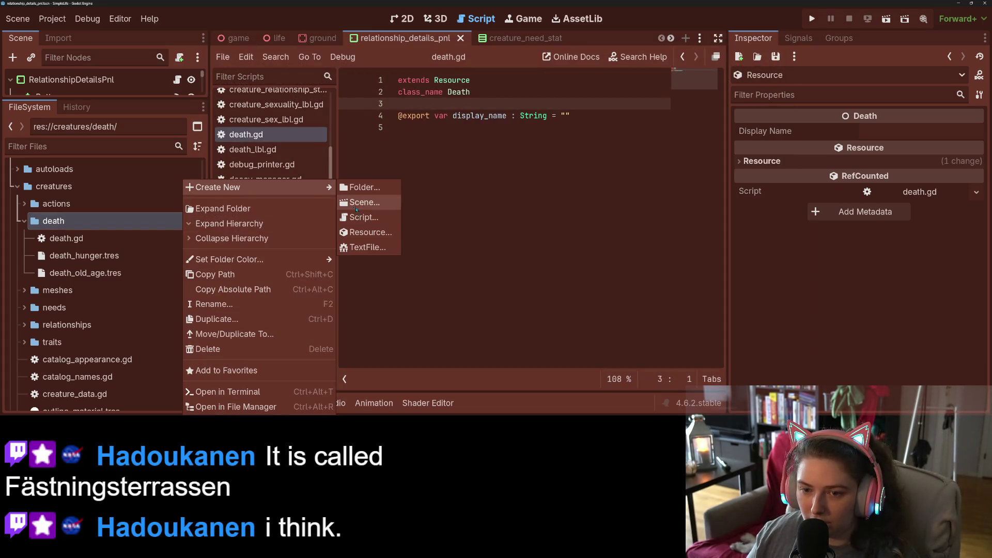
{"action": "left_click", "coordinate": [372, 233]}
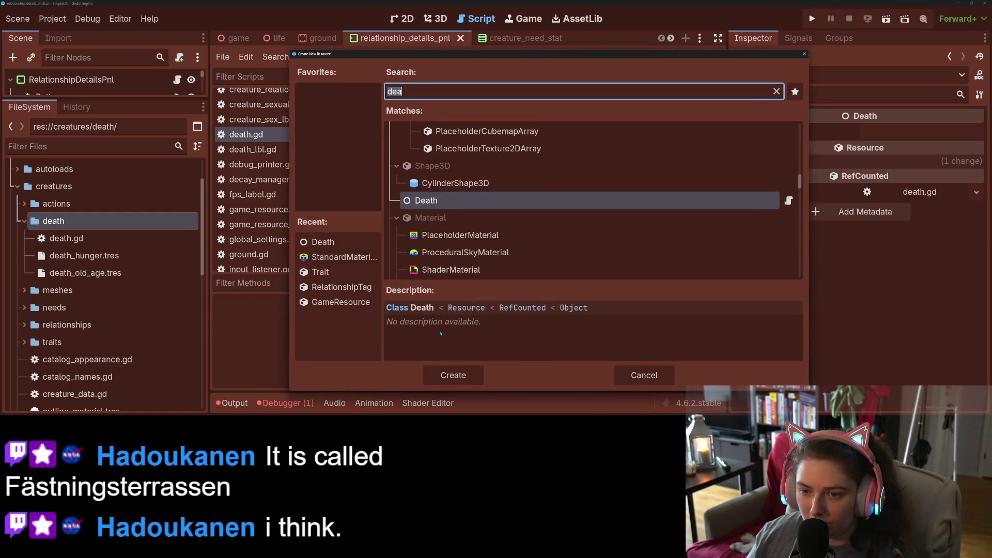
{"action": "left_click", "coordinate": [453, 375]}
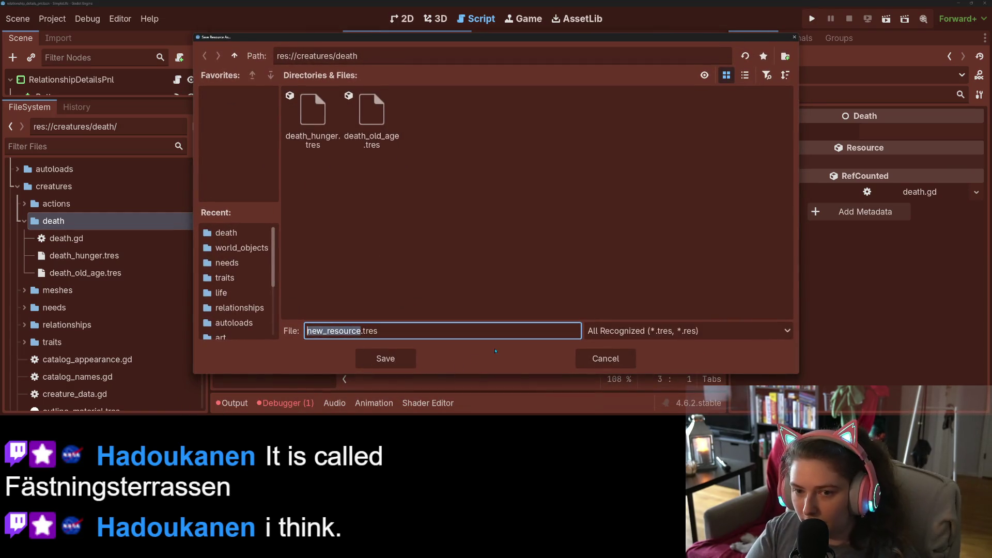
{"action": "type", "text": "death_"}
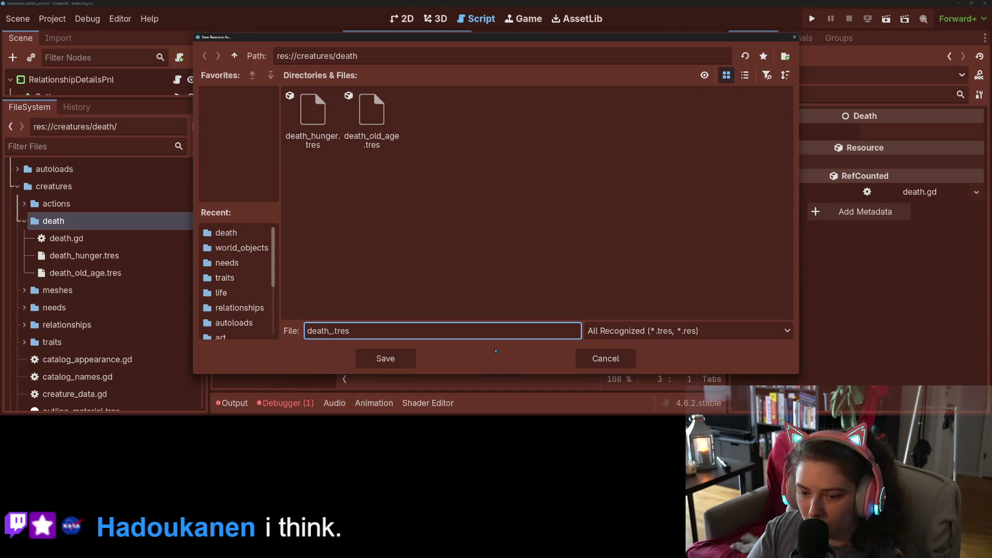
{"action": "type", "text": "old_sex."}
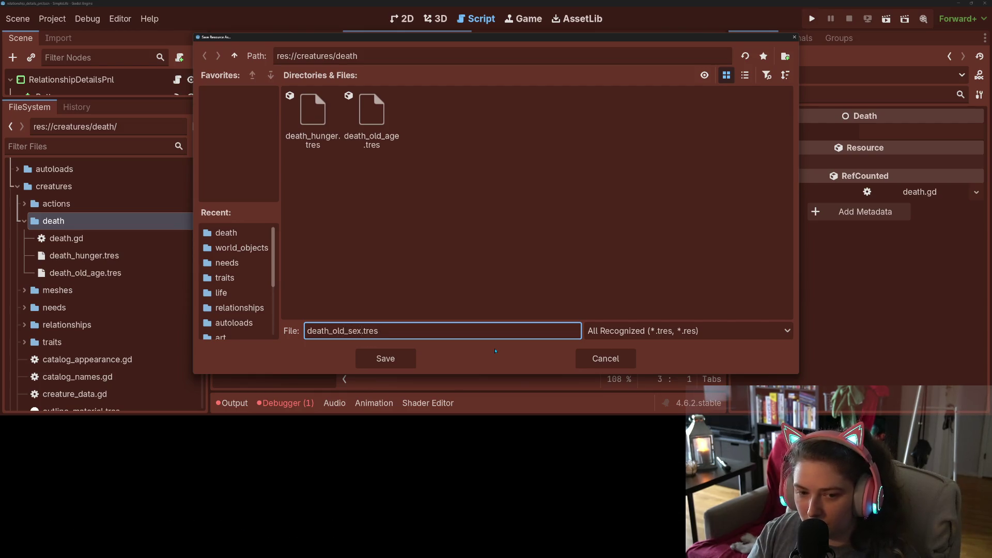
{"action": "key", "text": "Return"}
Step: Set death_hunger.tres's Display Name to 'Hunger'
{"action": "left_click", "coordinate": [84, 255]}
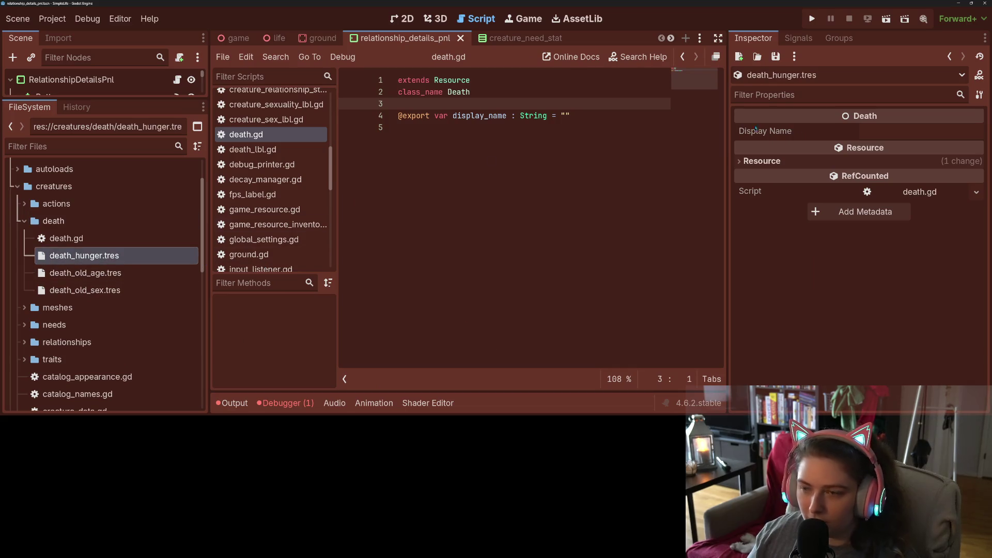
{"action": "left_click", "coordinate": [882, 131]}
{"action": "type", "text": "Hunger"}
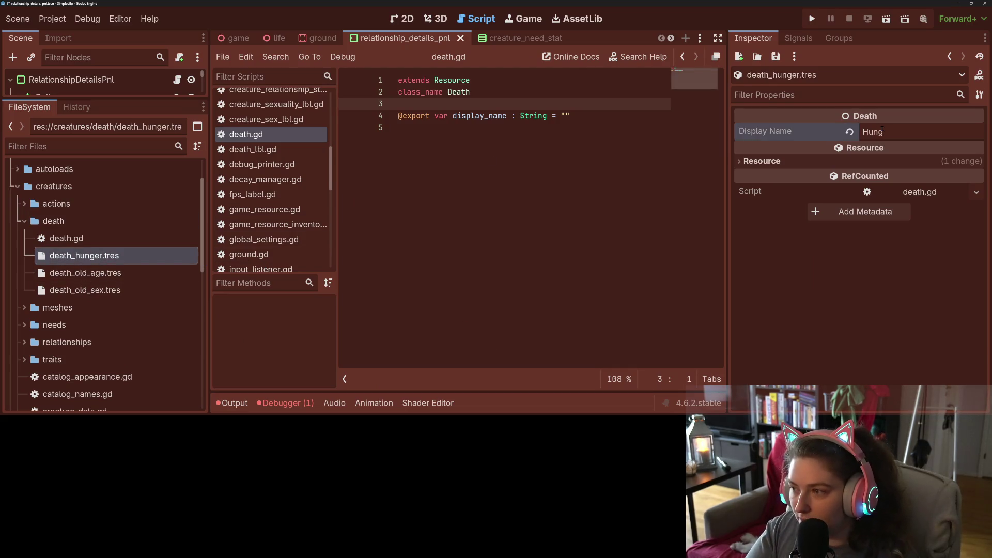
Step: Set death_old_sex.tres's Display Name to 'Snu Snu' and save
{"action": "left_click", "coordinate": [85, 290]}
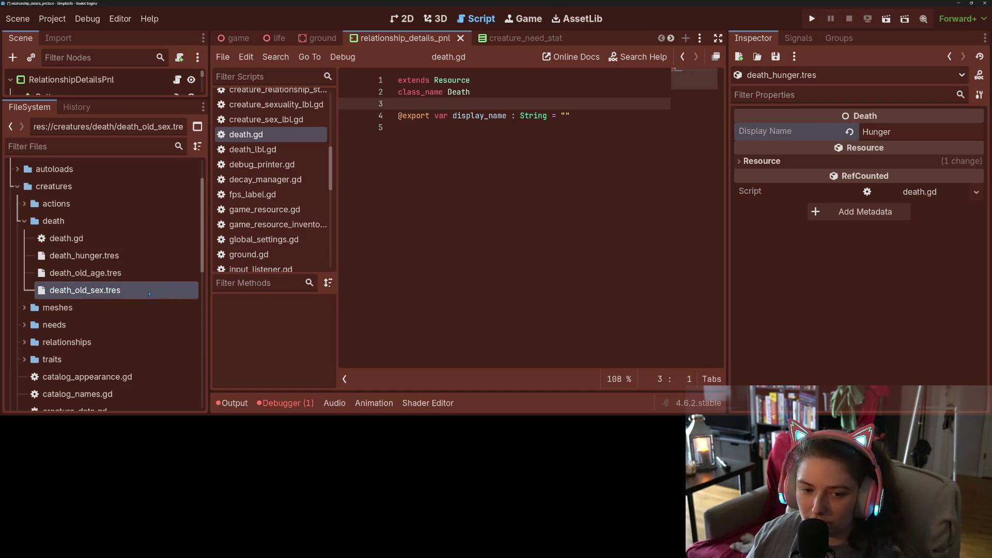
{"action": "left_click", "coordinate": [149, 292]}
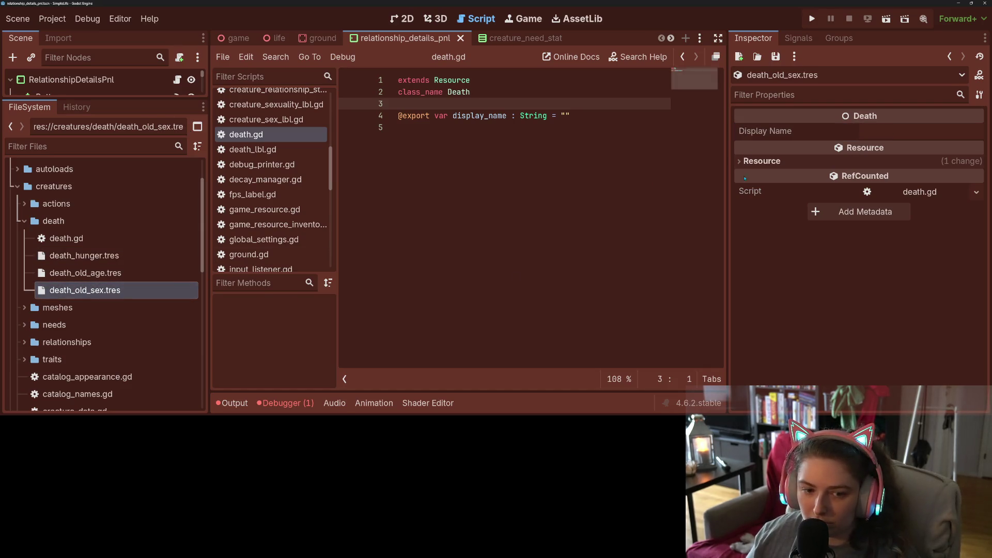
{"action": "left_click", "coordinate": [915, 137]}
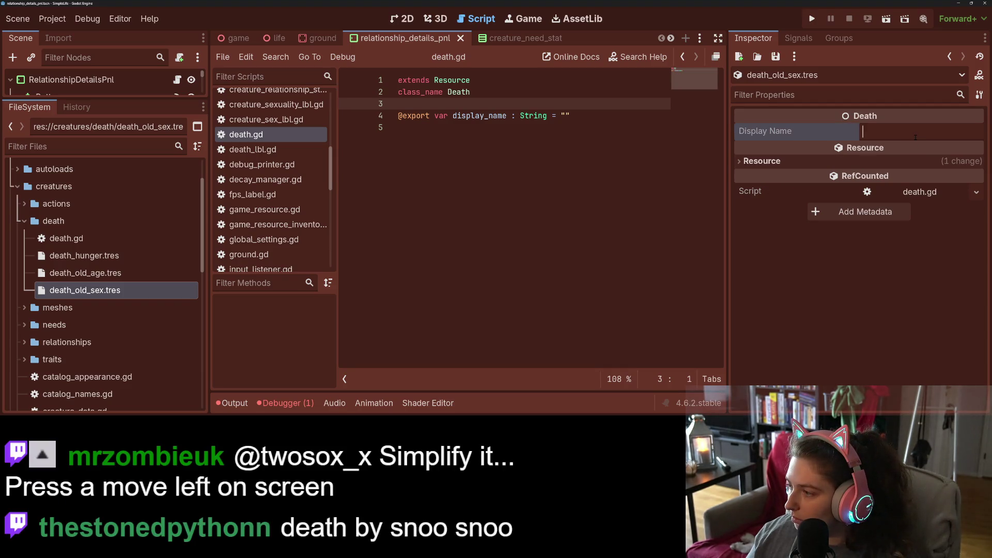
{"action": "type", "text": "Sn"}
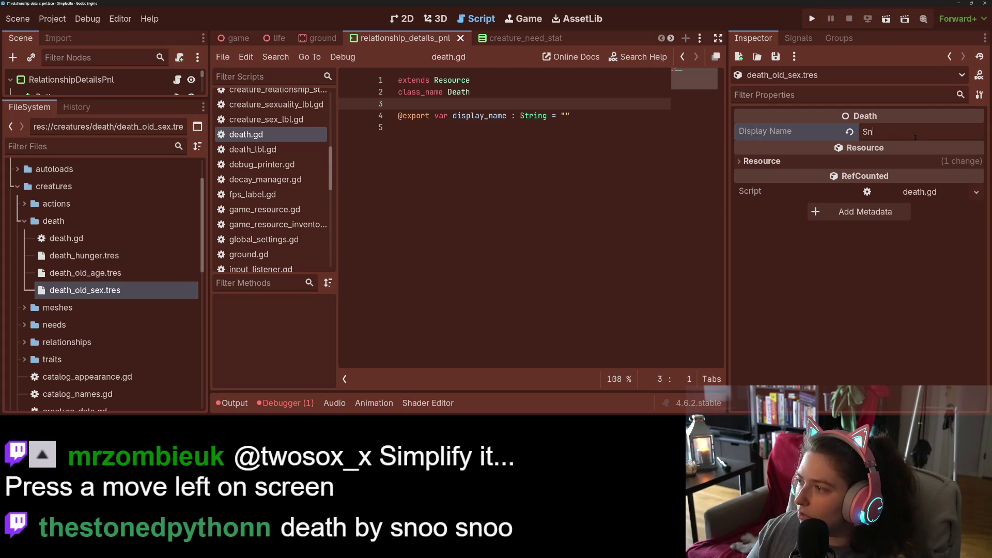
{"action": "type", "text": "u Snu"}
{"action": "key", "text": "ctrl+s"}
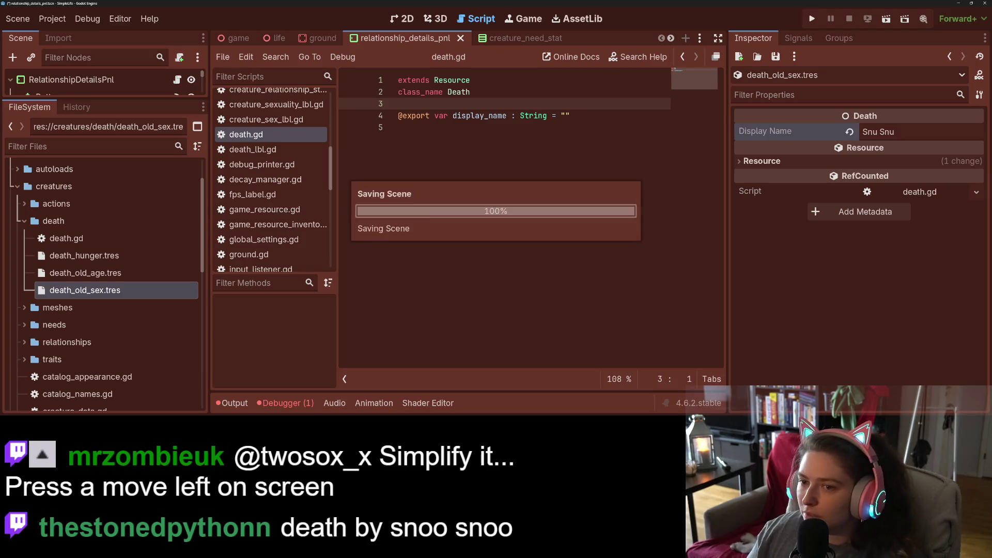
{"action": "left_click", "coordinate": [502, 230]}
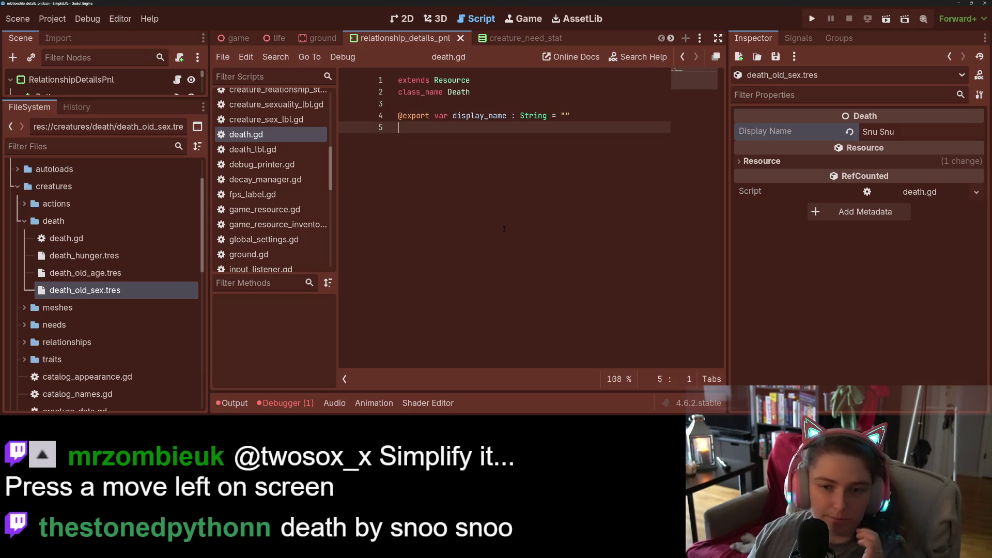
{"action": "scroll", "coordinate": [298, 256], "scroll_direction": "down", "scroll_amount": 1}
{"action": "scroll", "coordinate": [298, 256], "scroll_direction": "down", "scroll_amount": 6}
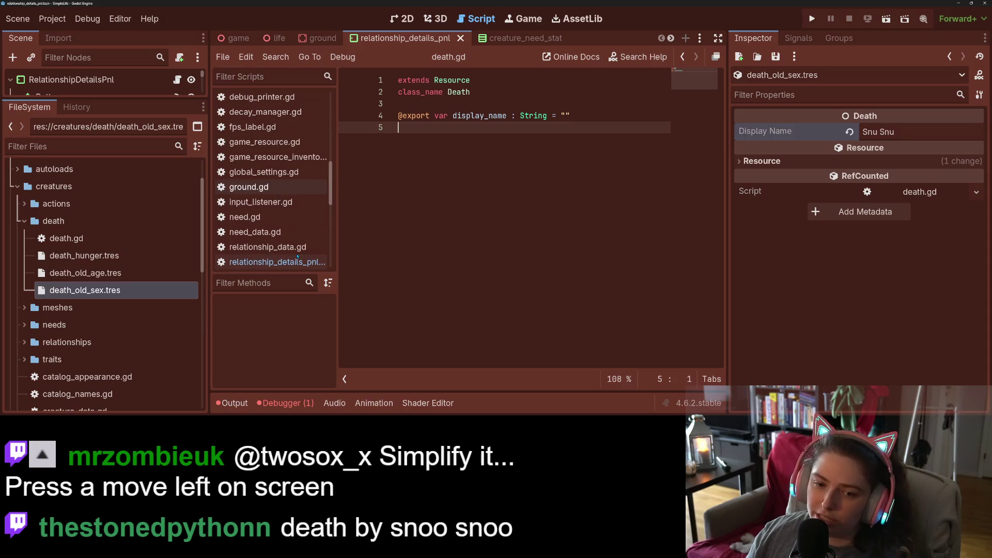
Step: Scroll the script list and open need.gd to inspect its death-failure code
{"action": "scroll", "coordinate": [287, 257], "scroll_direction": "up", "scroll_amount": 8}
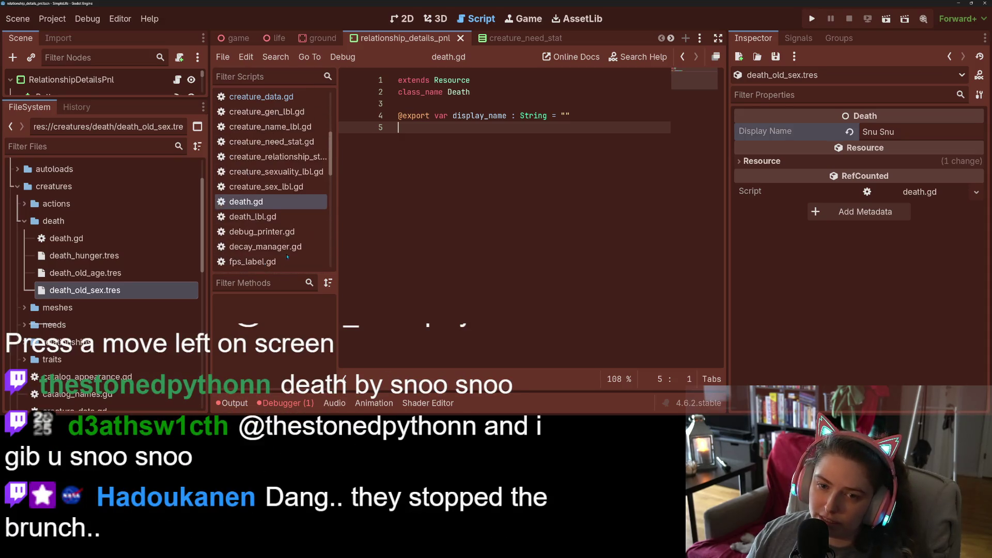
{"action": "scroll", "coordinate": [274, 243], "scroll_direction": "up", "scroll_amount": 8}
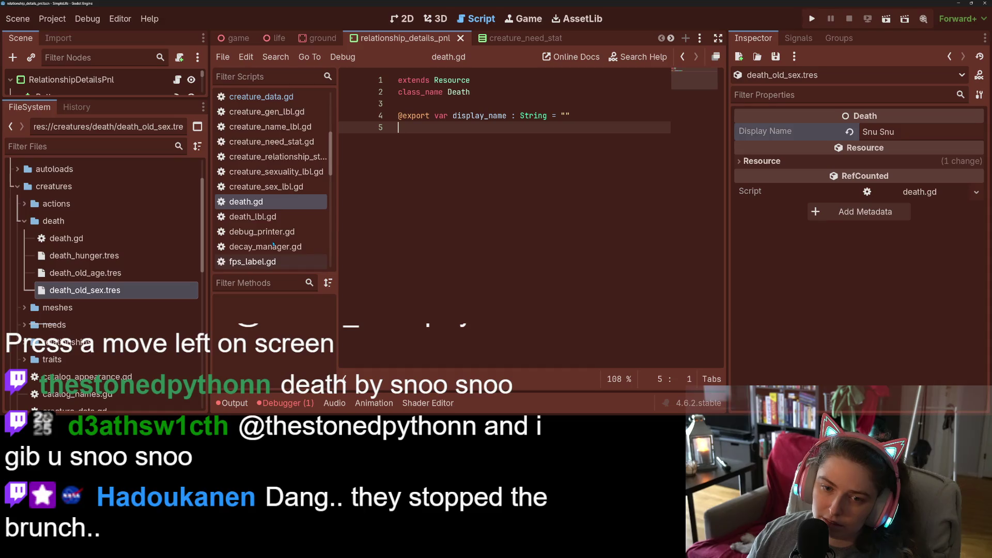
{"action": "scroll", "coordinate": [273, 245], "scroll_direction": "down", "scroll_amount": 10}
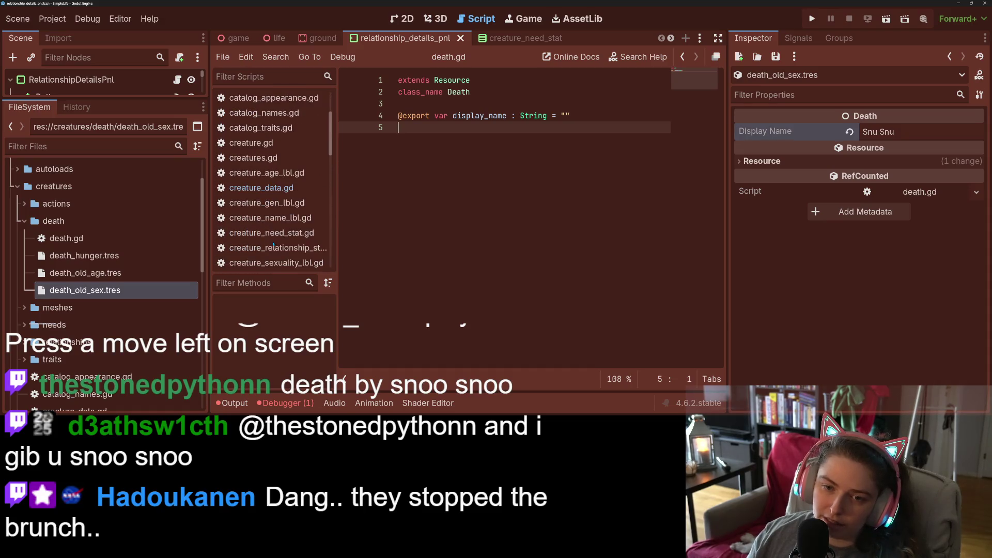
{"action": "scroll", "coordinate": [273, 243], "scroll_direction": "down", "scroll_amount": 3}
{"action": "left_click", "coordinate": [260, 219]}
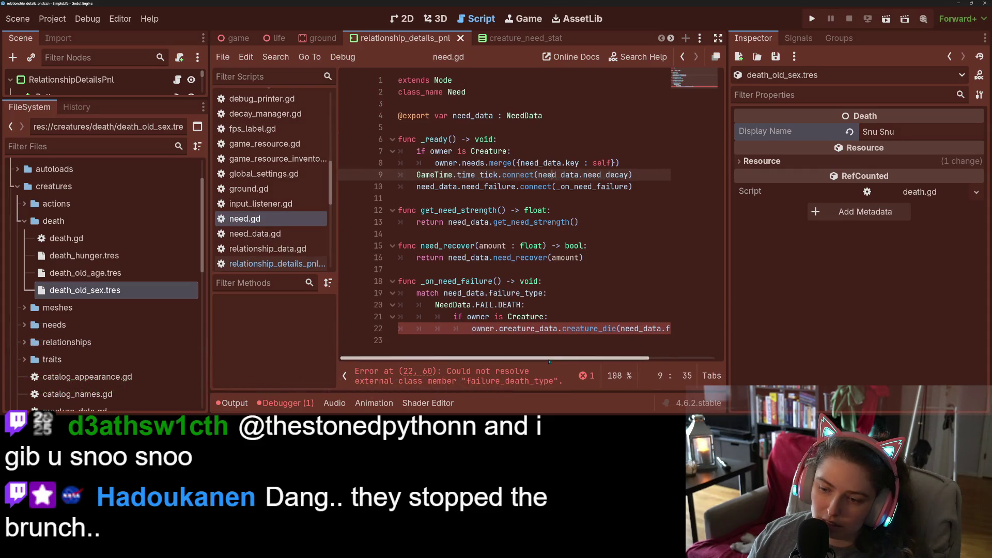
Step: Look over need.gd's code, then switch to need_data.gd
{"action": "left_click_drag", "start_coordinate": [564, 358], "coordinate": [629, 363]}
{"action": "scroll", "coordinate": [645, 361], "scroll_direction": "left", "scroll_amount": 5}
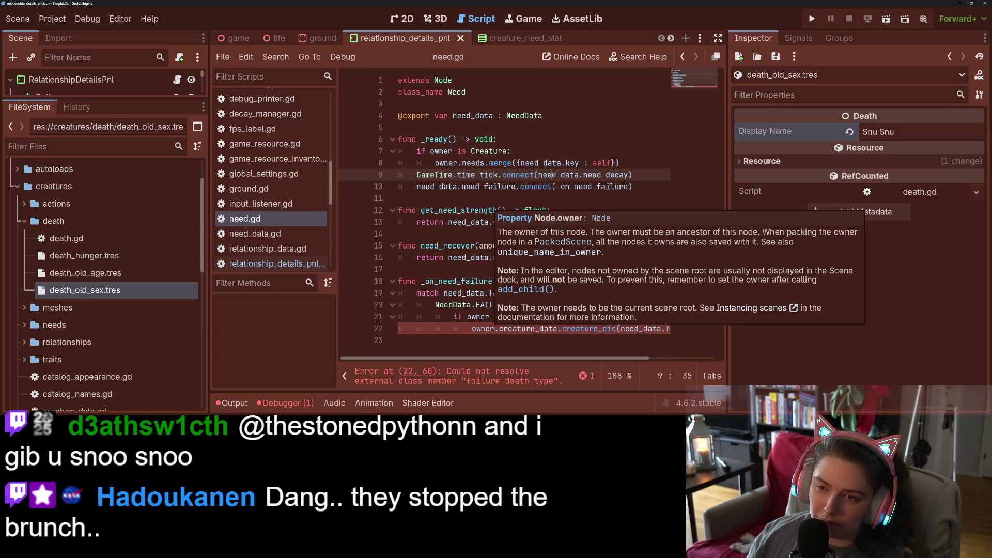
{"action": "left_click", "coordinate": [255, 233]}
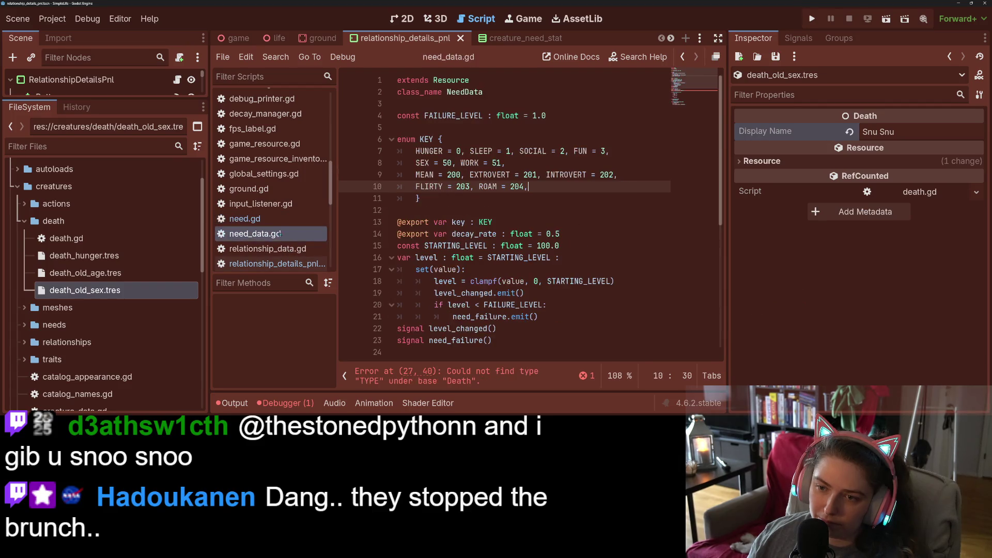
Step: Change failure_death_type's type from Death.TYPE to Death on line 27 and save
{"action": "left_click", "coordinate": [562, 234]}
{"action": "scroll", "coordinate": [518, 257], "scroll_direction": "down", "scroll_amount": 2}
{"action": "left_click", "coordinate": [516, 234]}
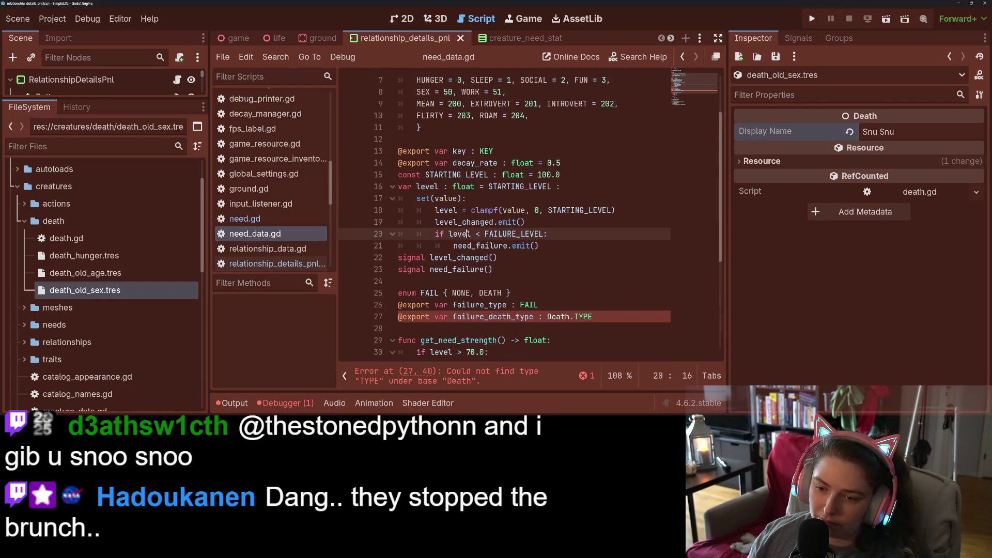
{"action": "left_click", "coordinate": [561, 328]}
{"action": "left_click", "coordinate": [573, 316]}
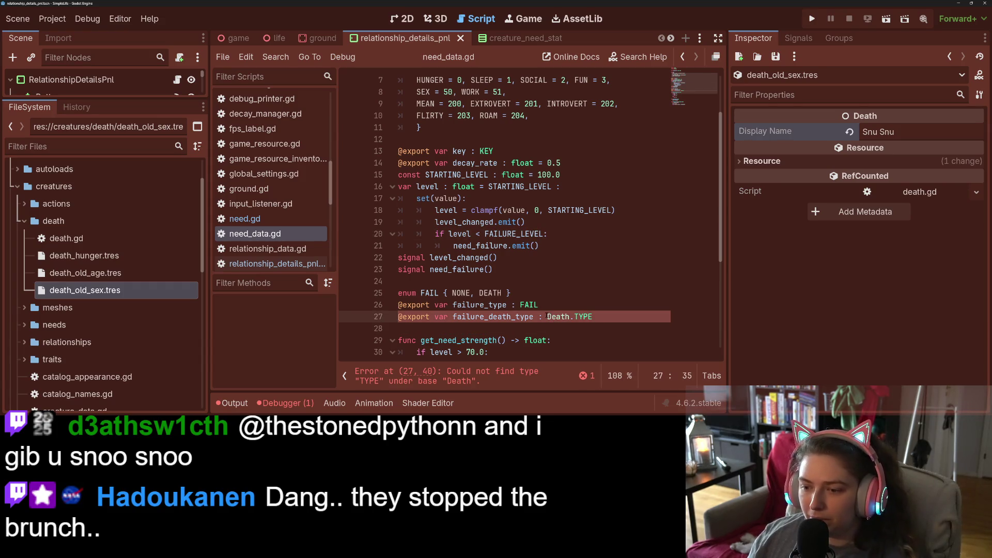
{"action": "left_click_drag", "start_coordinate": [573, 317], "coordinate": [593, 316]}
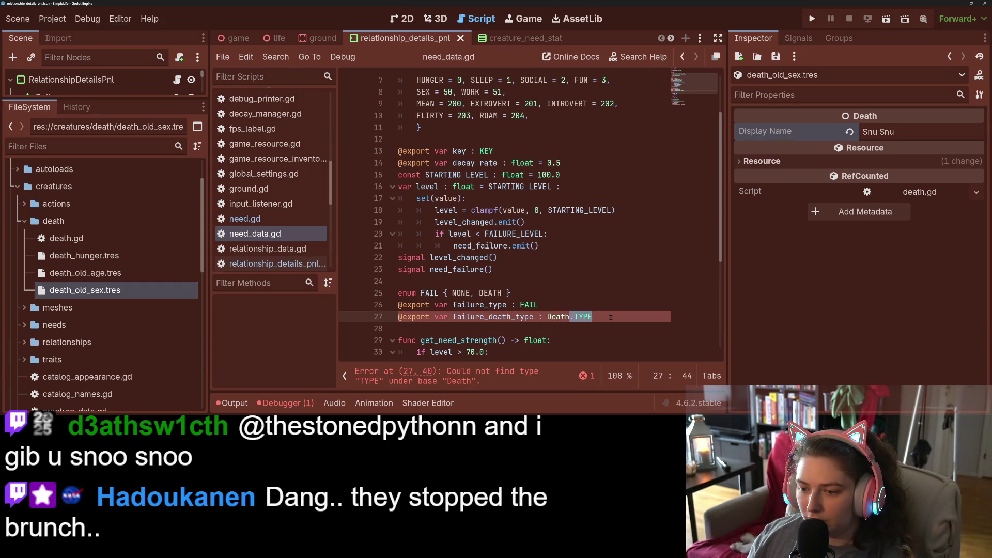
{"action": "key", "text": "BackSpace"}
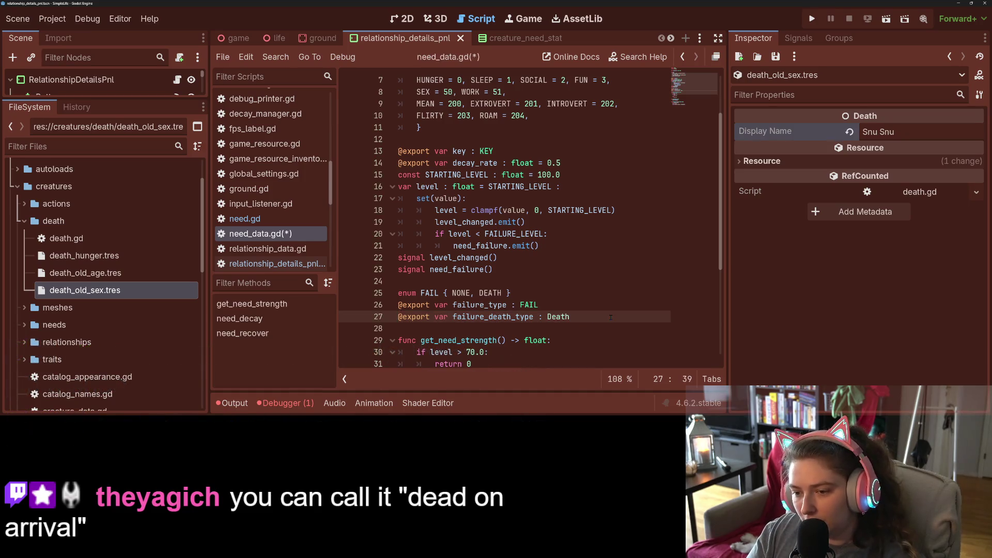
{"action": "key", "text": "ctrl+s"}
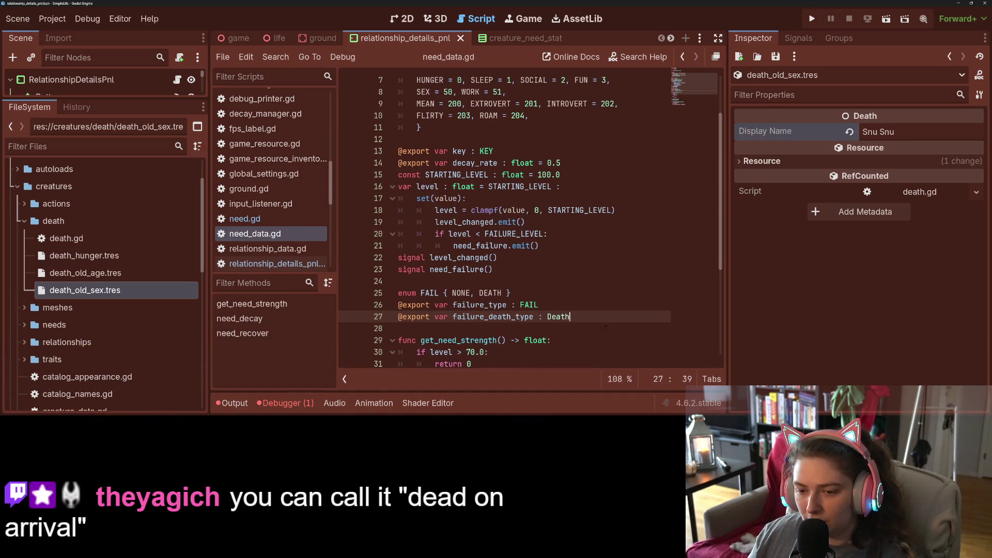
Step: Delete the old FAIL enum and the failure_type export
{"action": "scroll", "coordinate": [594, 326], "scroll_direction": "down", "scroll_amount": 3}
{"action": "double_click", "coordinate": [481, 209]}
{"action": "scroll", "coordinate": [496, 259], "scroll_direction": "down", "scroll_amount": 2}
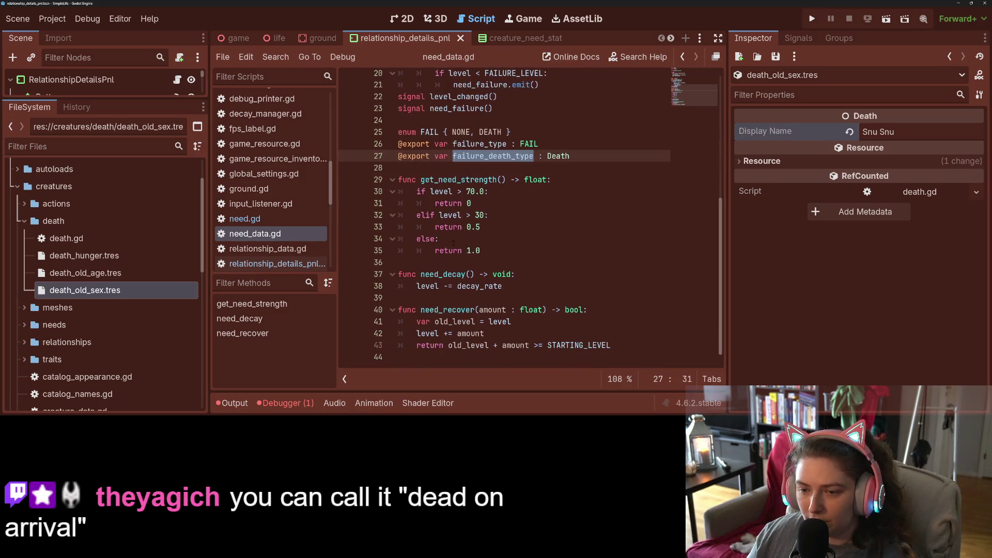
{"action": "scroll", "coordinate": [500, 333], "scroll_direction": "up", "scroll_amount": 6}
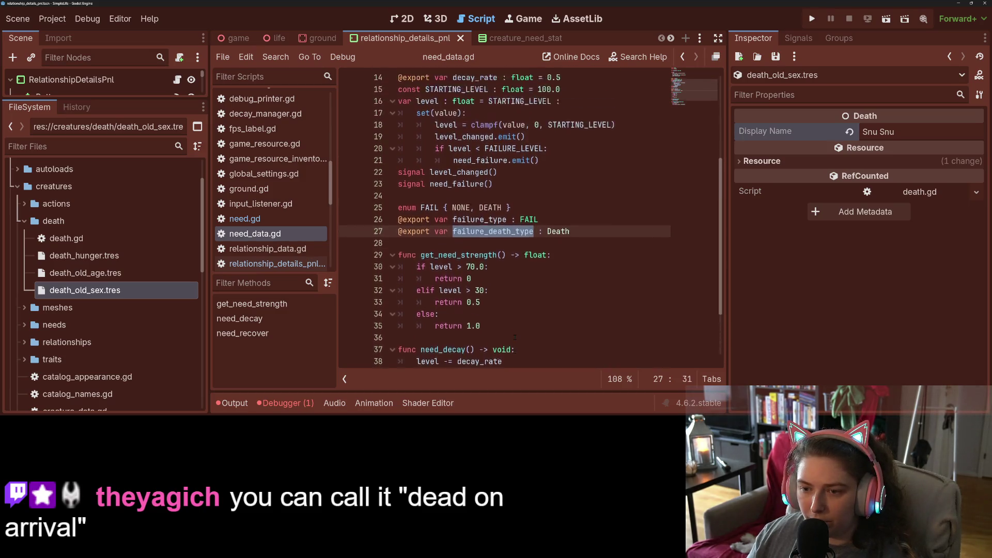
{"action": "scroll", "coordinate": [514, 338], "scroll_direction": "down", "scroll_amount": 3}
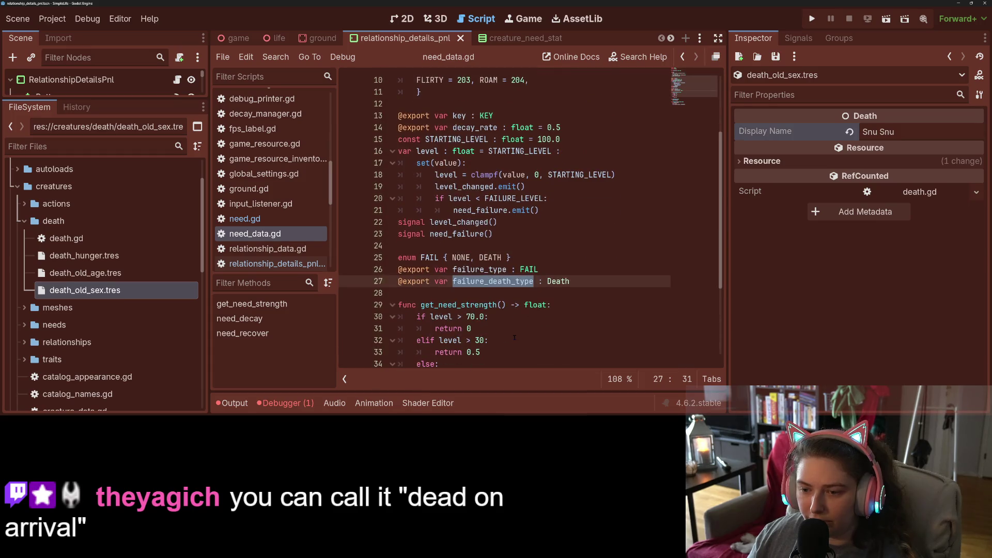
{"action": "left_click_drag", "start_coordinate": [538, 269], "coordinate": [380, 258]}
{"action": "key", "text": "BackSpace"}
{"action": "key", "text": "BackSpace"}
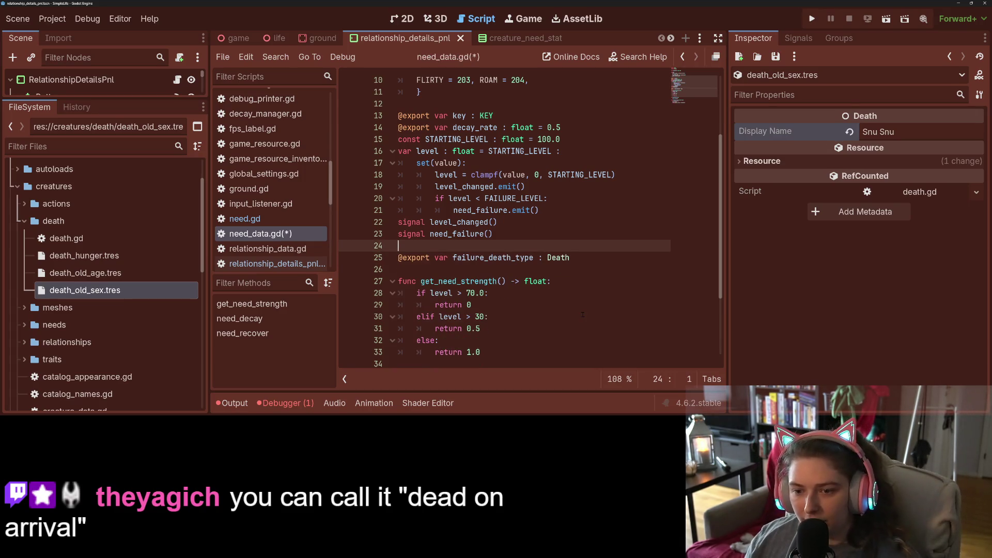
Step: Review the script and select the failure_death_type variable name
{"action": "double_click", "coordinate": [502, 258]}
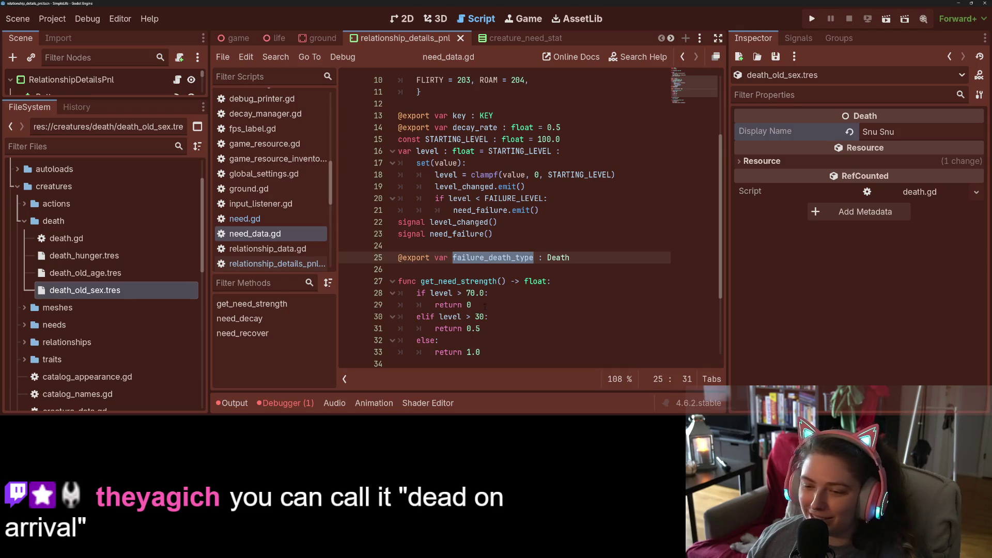
{"action": "scroll", "coordinate": [485, 306], "scroll_direction": "down", "scroll_amount": 3}
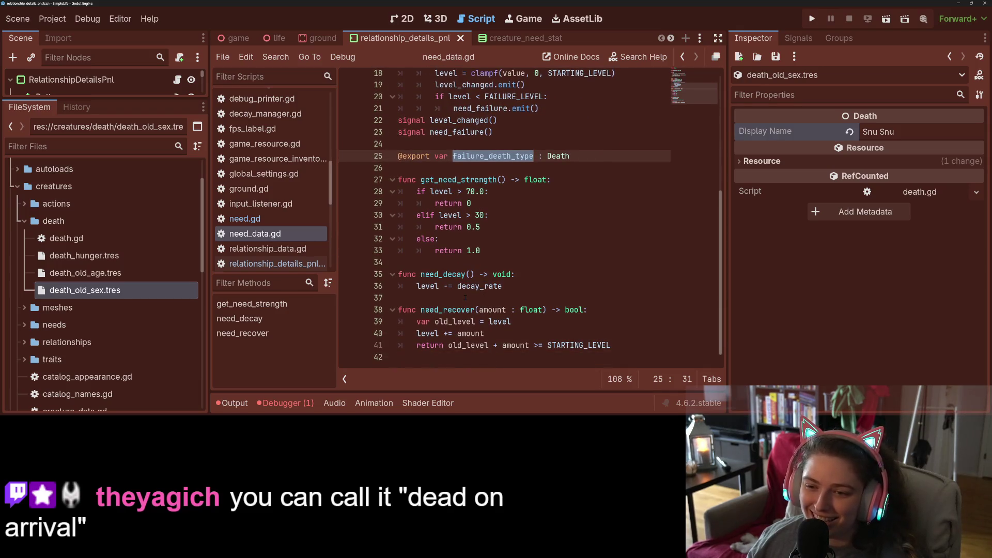
{"action": "left_click", "coordinate": [443, 285]}
{"action": "scroll", "coordinate": [434, 310], "scroll_direction": "up", "scroll_amount": 1}
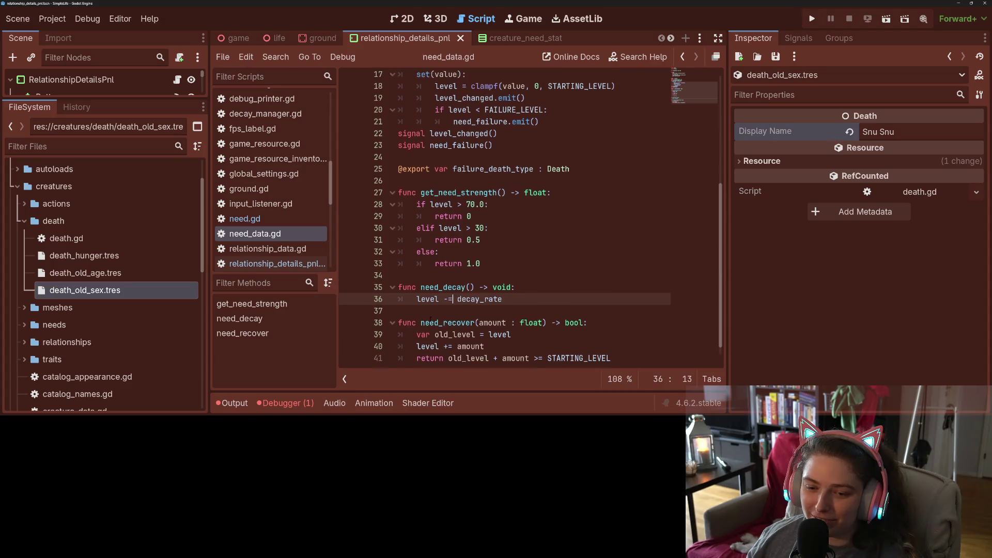
{"action": "scroll", "coordinate": [430, 319], "scroll_direction": "up", "scroll_amount": 5}
{"action": "scroll", "coordinate": [431, 319], "scroll_direction": "down", "scroll_amount": 1}
{"action": "scroll", "coordinate": [431, 319], "scroll_direction": "up", "scroll_amount": 1}
{"action": "scroll", "coordinate": [431, 318], "scroll_direction": "down", "scroll_amount": 1}
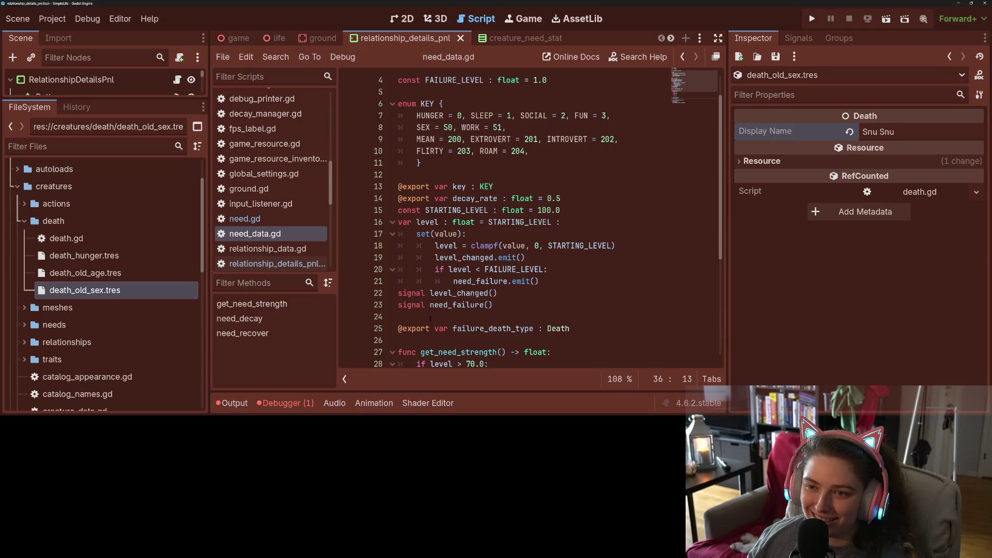
{"action": "scroll", "coordinate": [430, 319], "scroll_direction": "down", "scroll_amount": 5}
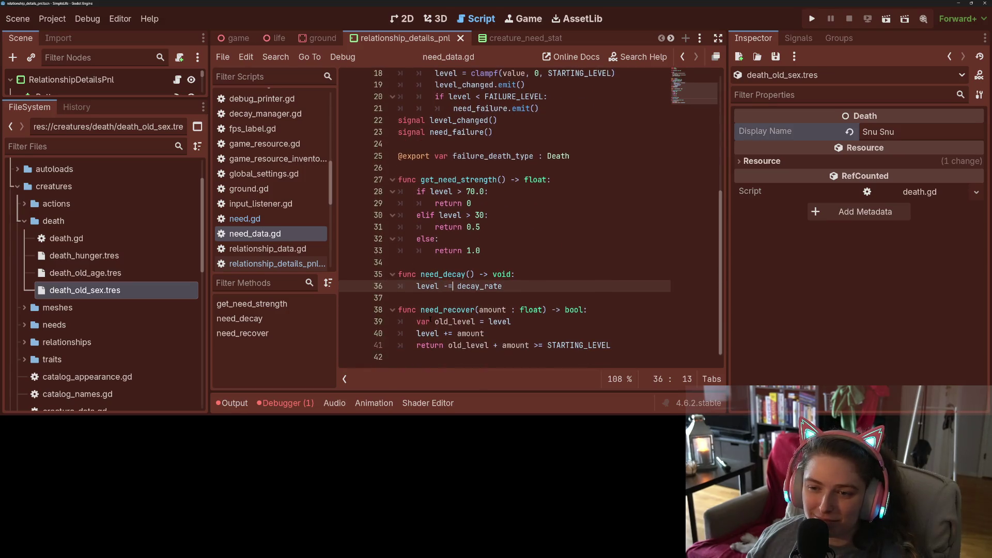
{"action": "double_click", "coordinate": [493, 155]}
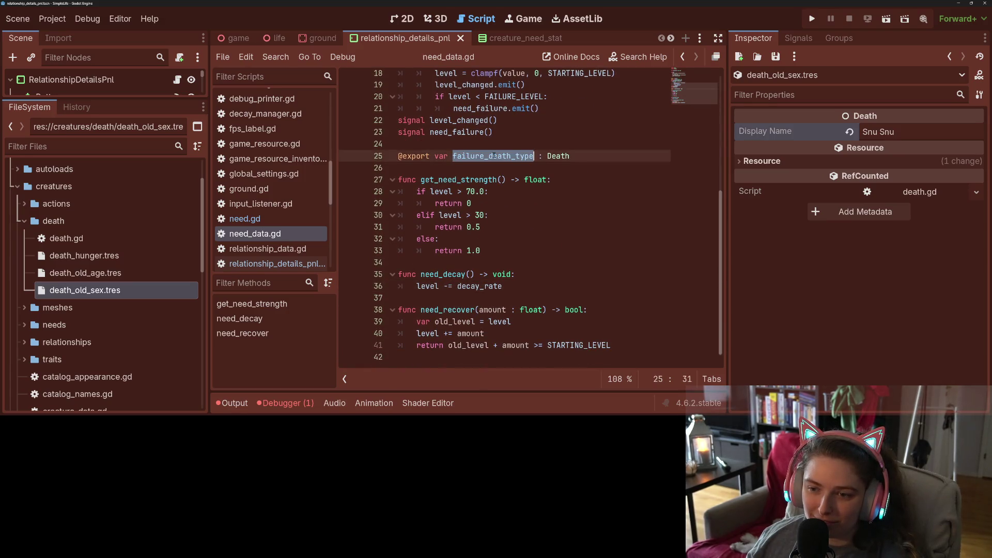
Step: Search the project for failure_death_type and open its need.gd match
{"action": "key", "text": "ctrl+shift+f"}
{"action": "key", "text": "Return"}
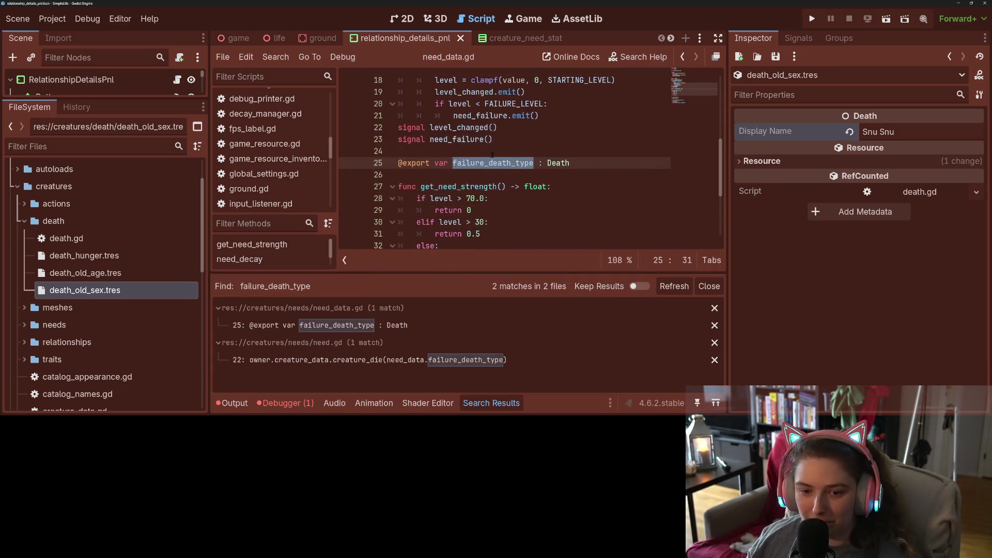
{"action": "left_click", "coordinate": [517, 359]}
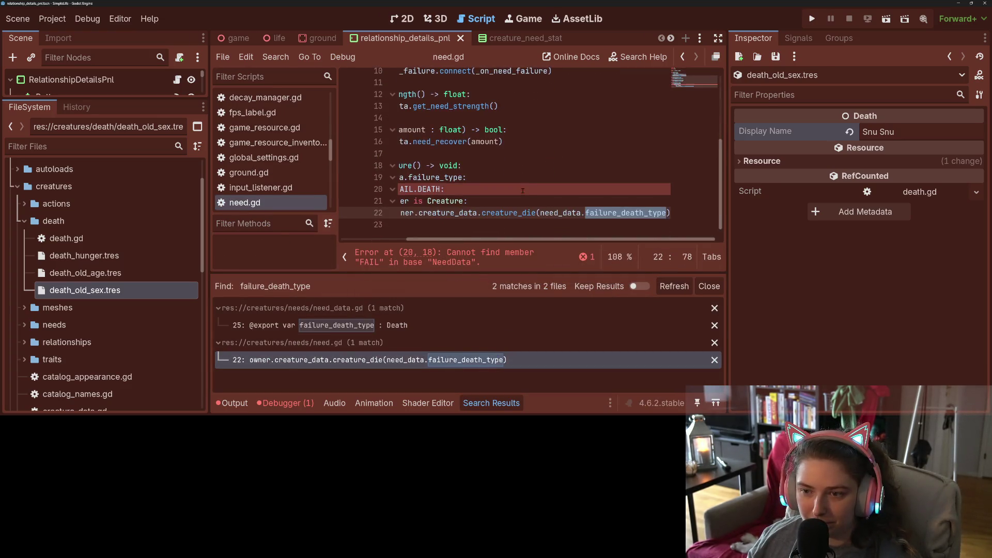
Step: Inspect the creature_die argument and NeedData.FAIL.DEATH match in _on_need_failure
{"action": "left_click_drag", "start_coordinate": [565, 241], "coordinate": [498, 240]}
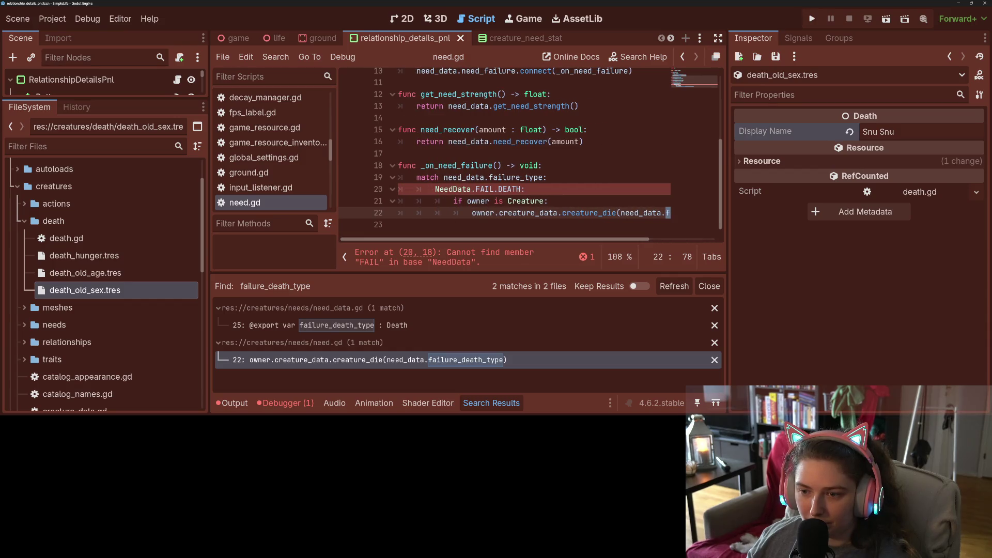
{"action": "left_click", "coordinate": [539, 201]}
{"action": "left_click", "coordinate": [566, 205]}
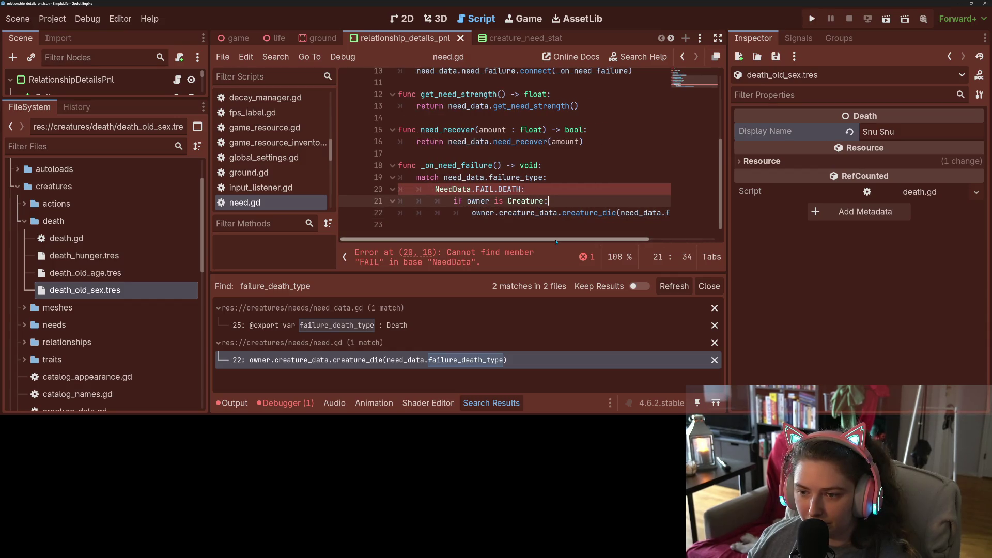
{"action": "left_click_drag", "start_coordinate": [558, 241], "coordinate": [623, 241]}
{"action": "double_click", "coordinate": [623, 213]}
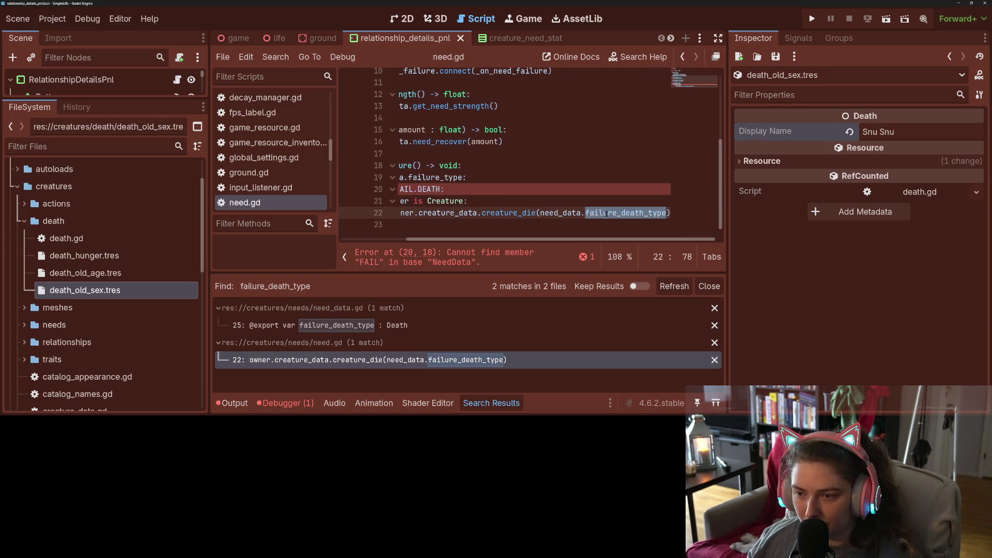
{"action": "left_click", "coordinate": [540, 213]}
{"action": "left_click_drag", "start_coordinate": [539, 213], "coordinate": [667, 212]}
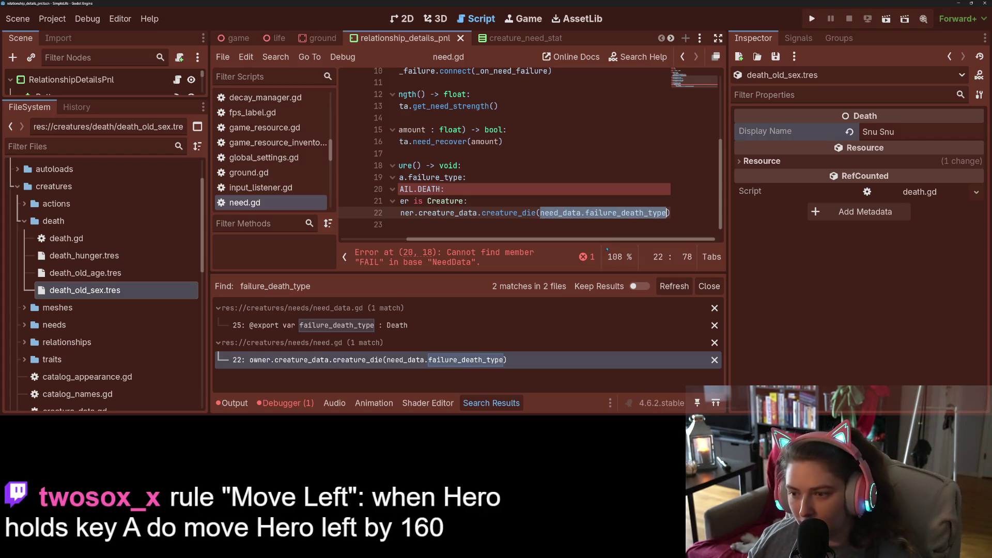
{"action": "left_click_drag", "start_coordinate": [511, 241], "coordinate": [444, 241]}
{"action": "left_click", "coordinate": [464, 189]}
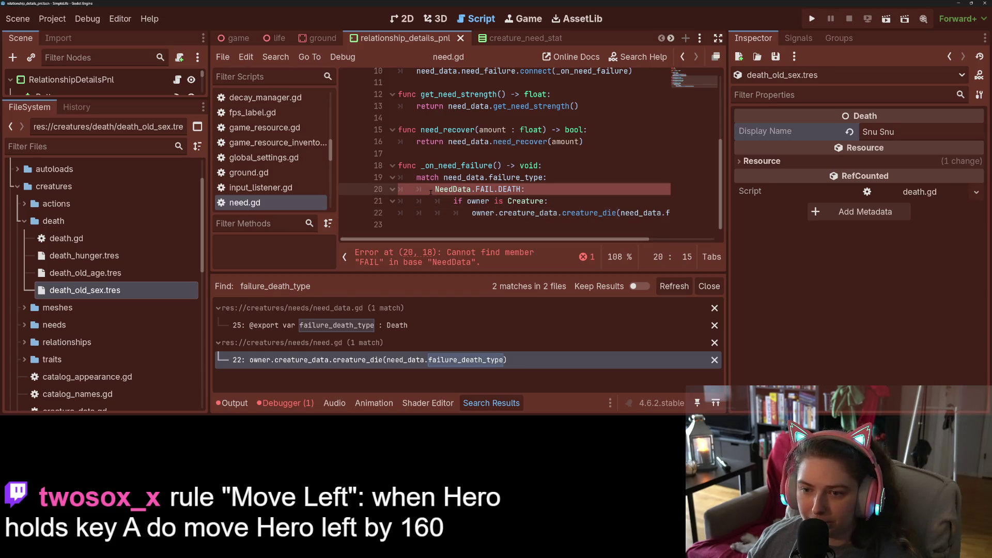
{"action": "left_click", "coordinate": [552, 167]}
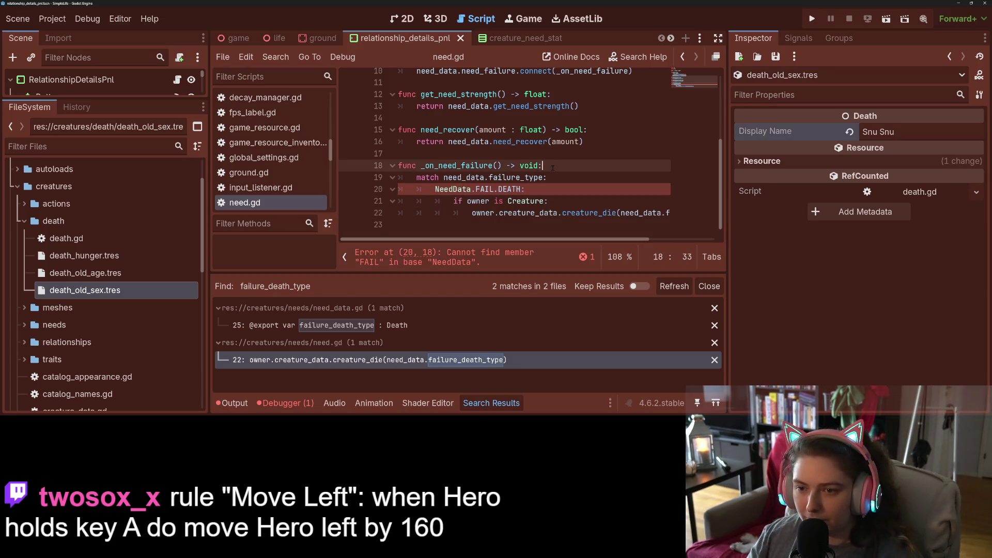
Step: Add 'if need_data.failure_death_type:' above creature_die, delete the match block, and save
{"action": "key", "text": "Return"}
{"action": "type", "text": "if need_data.failure_death_type"}
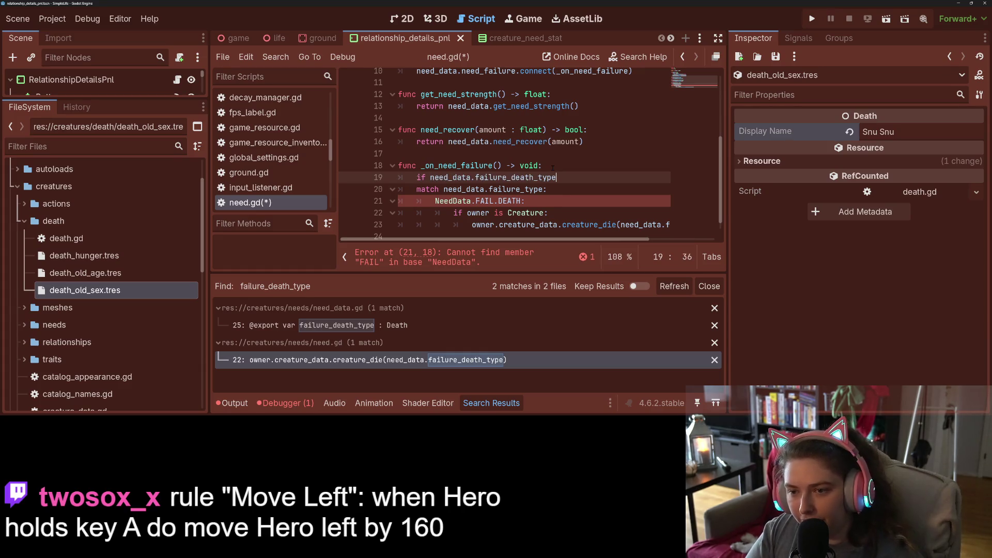
{"action": "type", "text": ":"}
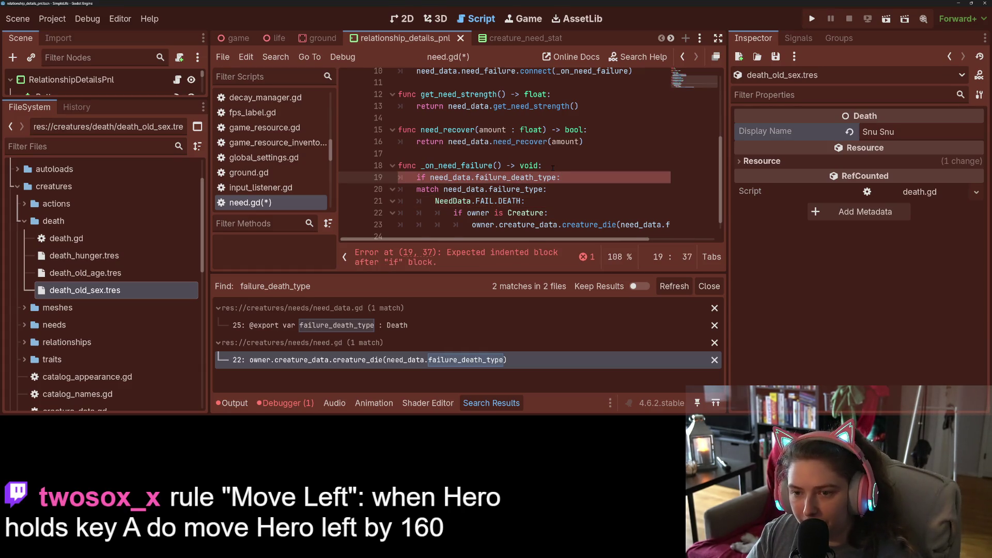
{"action": "key", "text": "Return"}
{"action": "scroll", "coordinate": [480, 213], "scroll_direction": "down", "scroll_amount": 1}
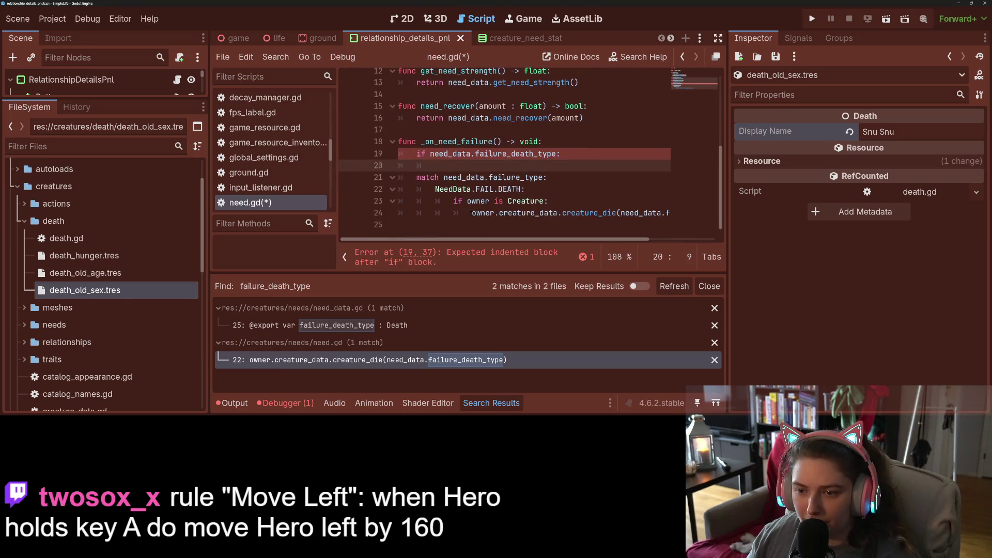
{"action": "left_click_drag", "start_coordinate": [472, 213], "coordinate": [459, 168]}
{"action": "key", "text": "BackSpace"}
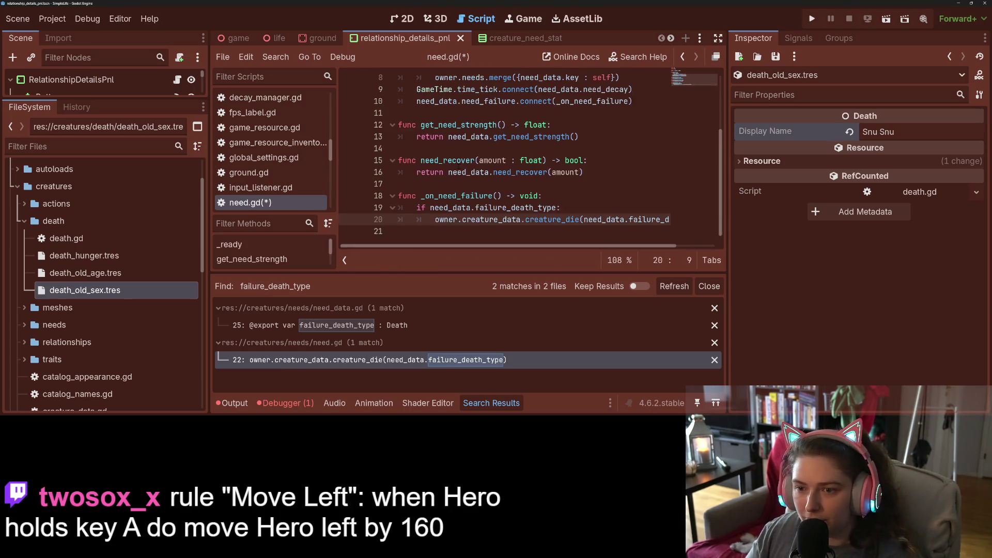
{"action": "scroll", "coordinate": [506, 243], "scroll_direction": "right", "scroll_amount": 3}
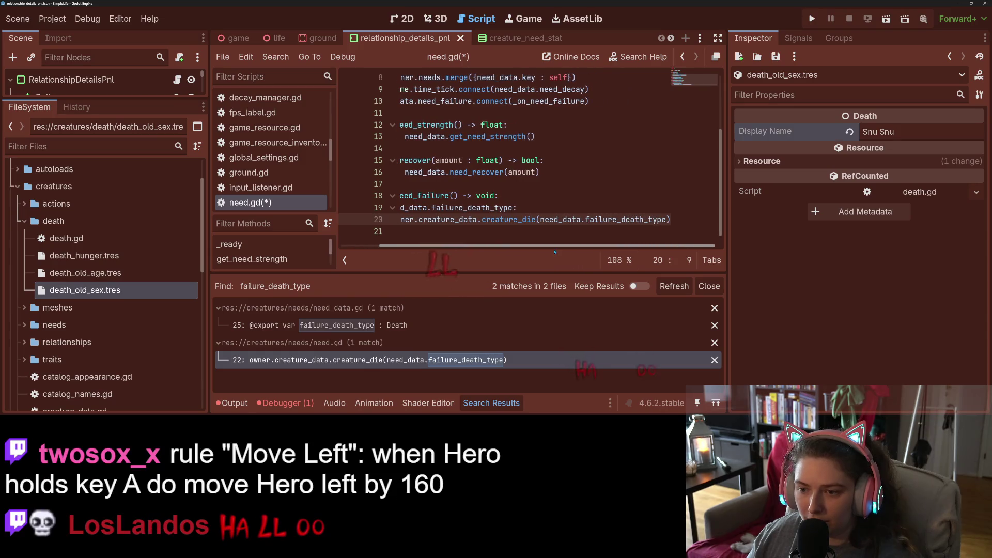
{"action": "key", "text": "ctrl+s"}
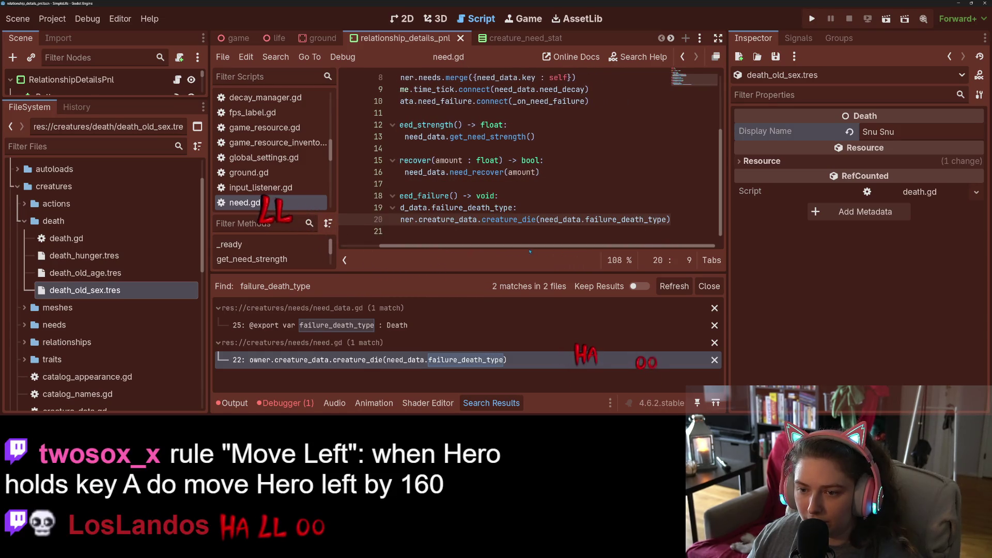
Step: Review owner usage in _ready and start a new var line below the need_data export
{"action": "left_click", "coordinate": [372, 245]}
{"action": "double_click", "coordinate": [447, 219]}
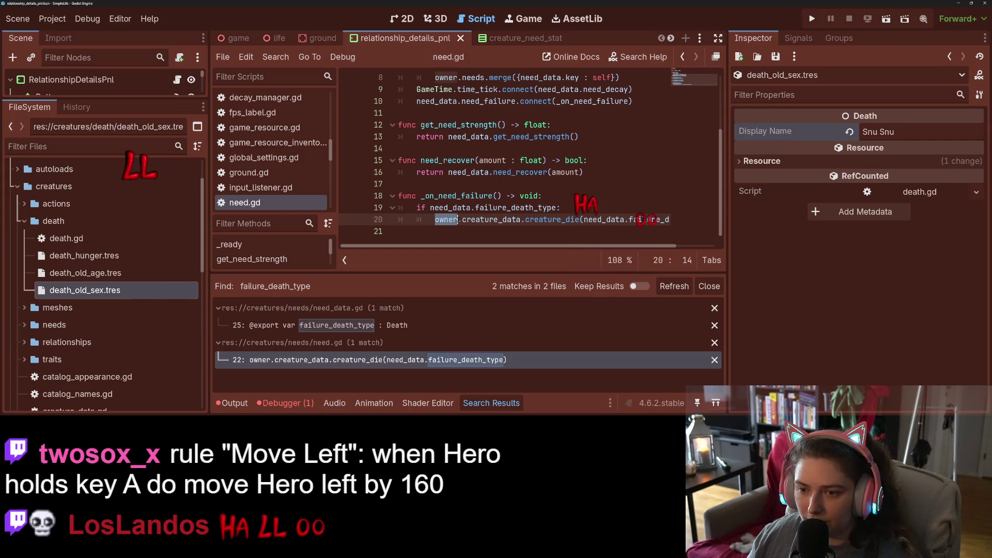
{"action": "scroll", "coordinate": [475, 240], "scroll_direction": "up", "scroll_amount": 3}
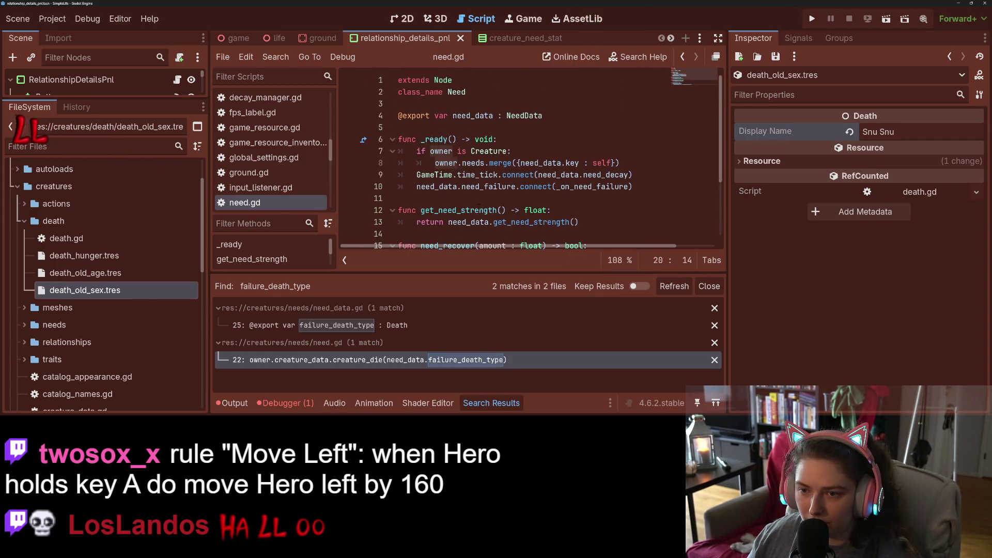
{"action": "double_click", "coordinate": [473, 175]}
{"action": "double_click", "coordinate": [446, 163]}
{"action": "left_click", "coordinate": [513, 163]}
{"action": "left_click", "coordinate": [560, 114]}
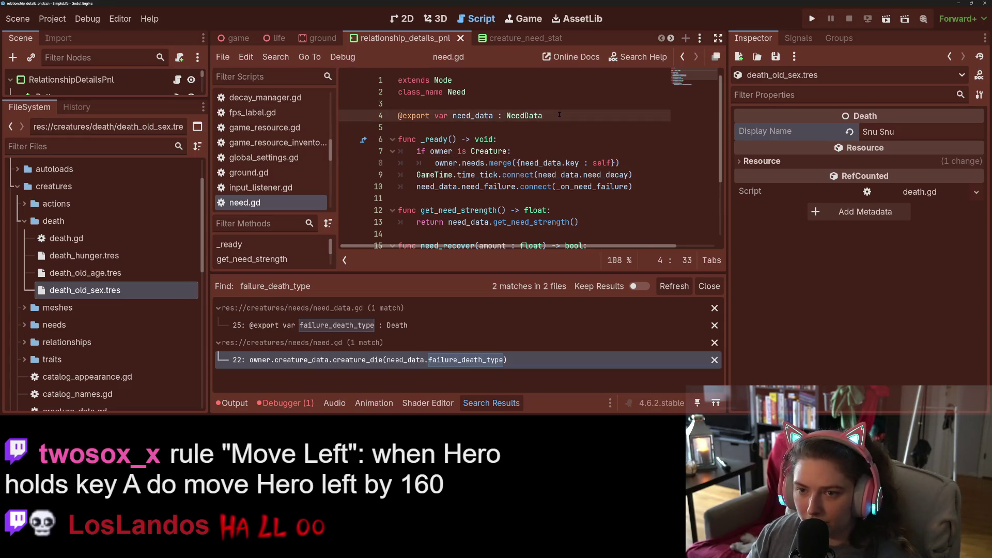
{"action": "key", "text": "Return"}
{"action": "type", "text": "var"}
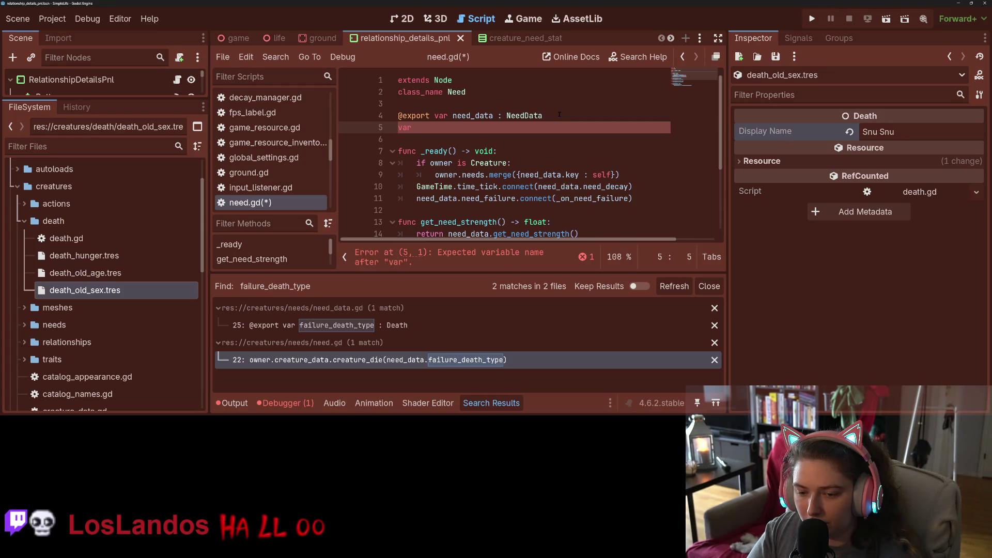
Step: Finish the line as 'var creature : Creature', correcting the typos
{"action": "type", "text": "eed_subj"}
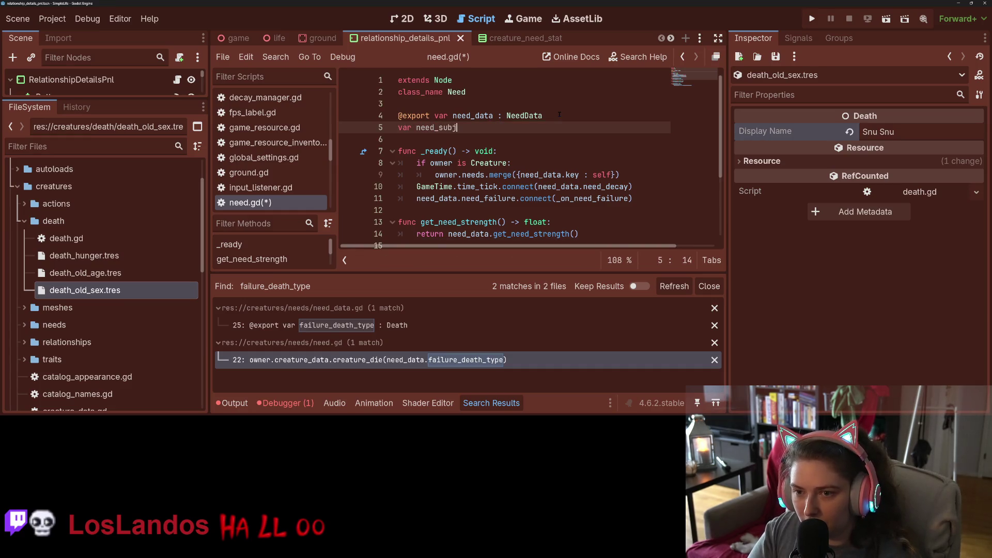
{"action": "key", "text": "BackSpace"}
{"action": "key", "text": "BackSpace"}
{"action": "key", "text": "BackSpace"}
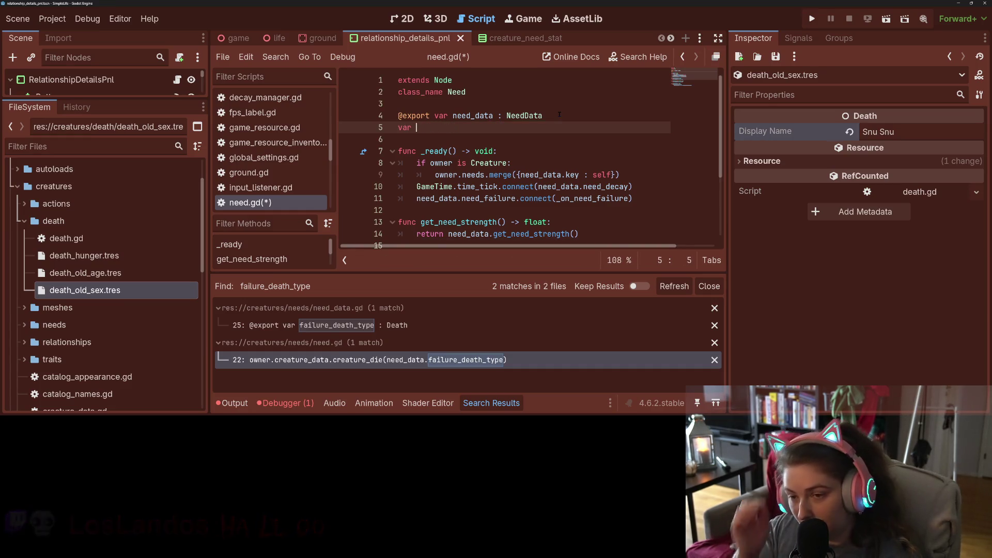
{"action": "key", "text": "BackSpace"}
{"action": "type", "text": "creature"}
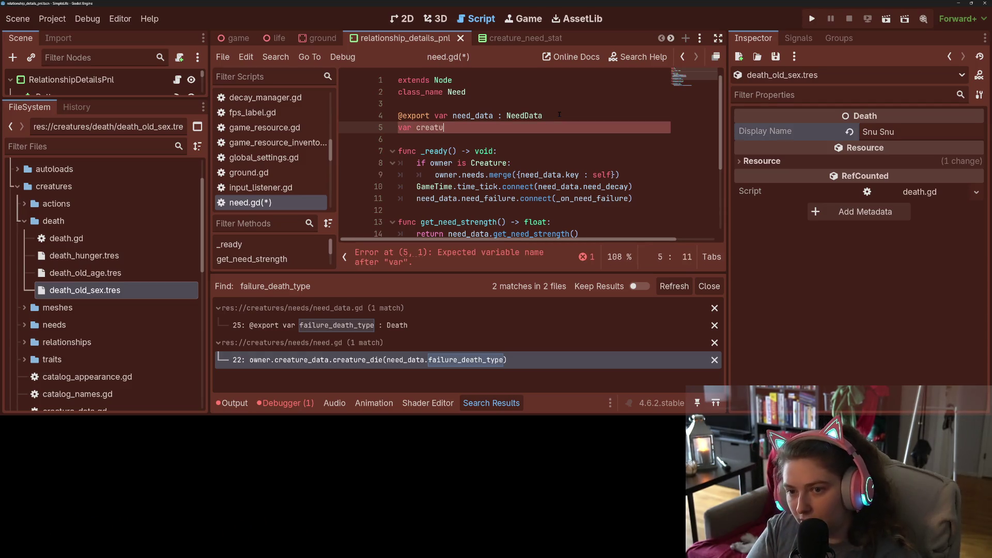
{"action": "type", "text": " : Creaut"}
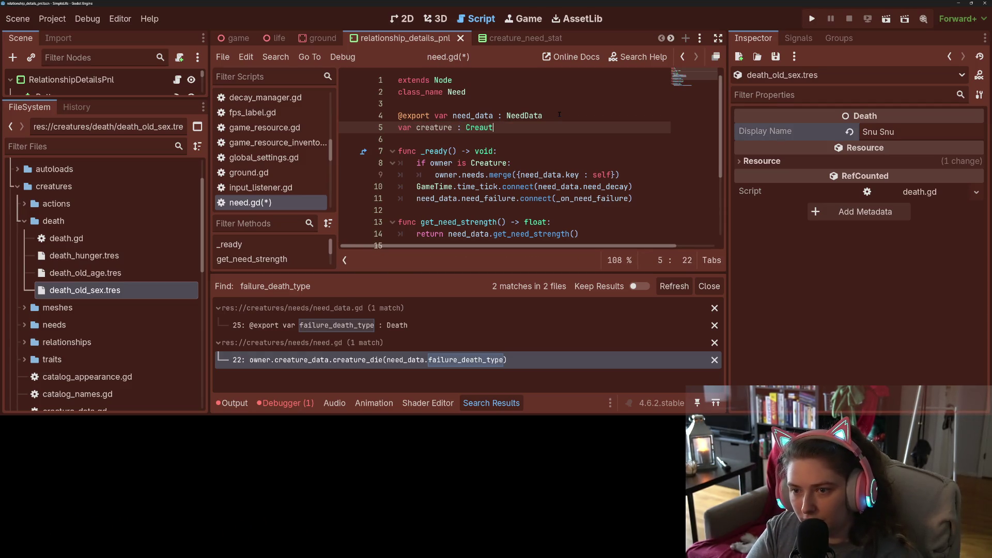
{"action": "key", "text": "BackSpace"}
{"action": "key", "text": "BackSpace"}
{"action": "key", "text": "BackSpace"}
{"action": "type", "text": "ture"}
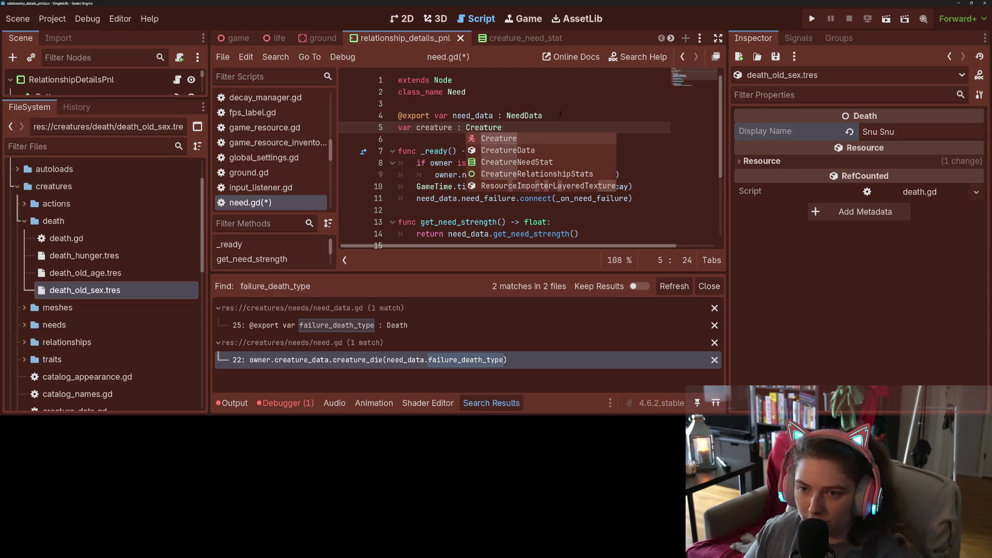
{"action": "double_click", "coordinate": [432, 128]}
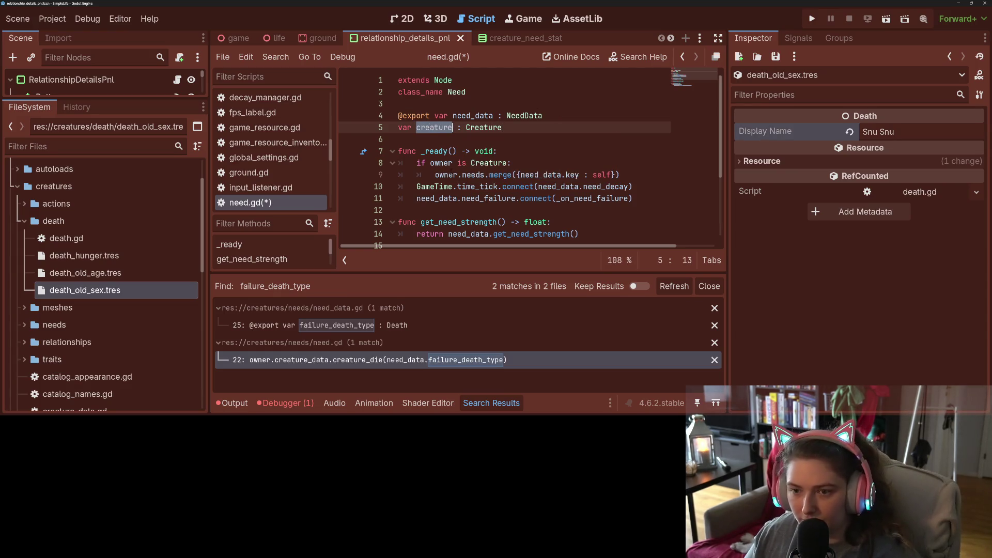
{"action": "left_click", "coordinate": [451, 168]}
{"action": "left_click", "coordinate": [434, 175]}
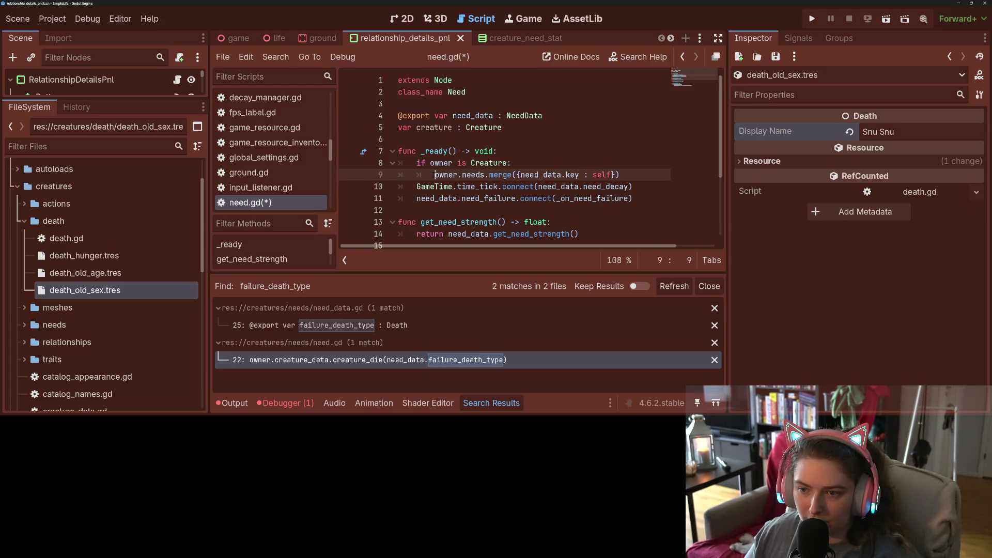
Step: Add 'creature = owner' in _ready and change owner.needs to creature.needs
{"action": "key", "text": "Return"}
{"action": "key", "text": "Up"}
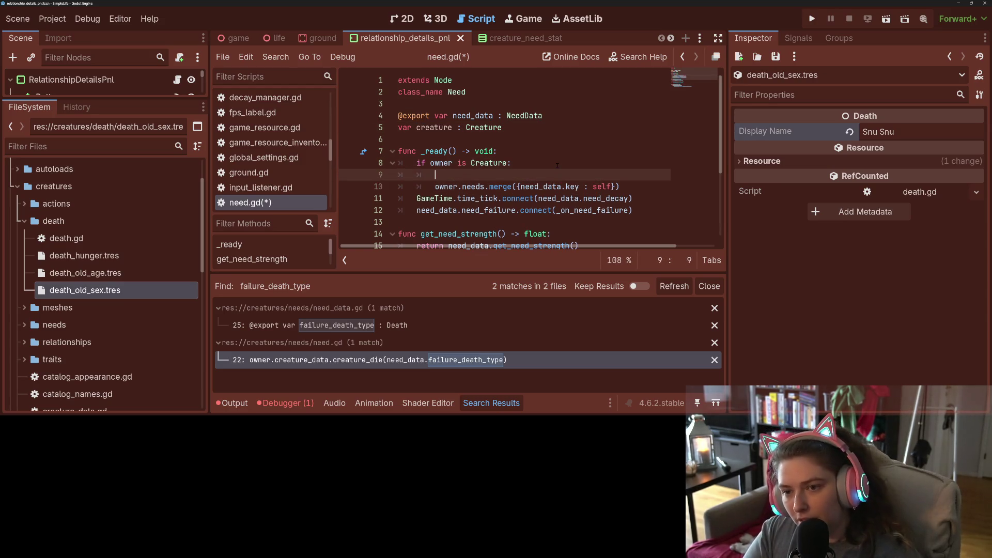
{"action": "type", "text": "creature = owner"}
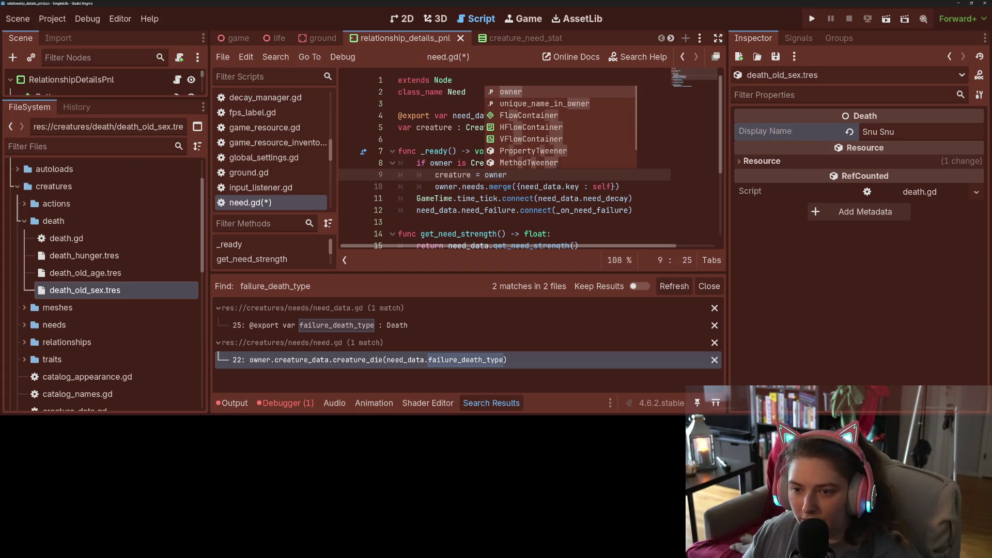
{"action": "key", "text": "Escape"}
{"action": "left_click", "coordinate": [448, 186]}
{"action": "double_click", "coordinate": [449, 186]}
{"action": "type", "text": "creature"}
Step: Add an else branch that returns before the GameTime line and save
{"action": "left_click", "coordinate": [432, 198]}
{"action": "key", "text": "Home"}
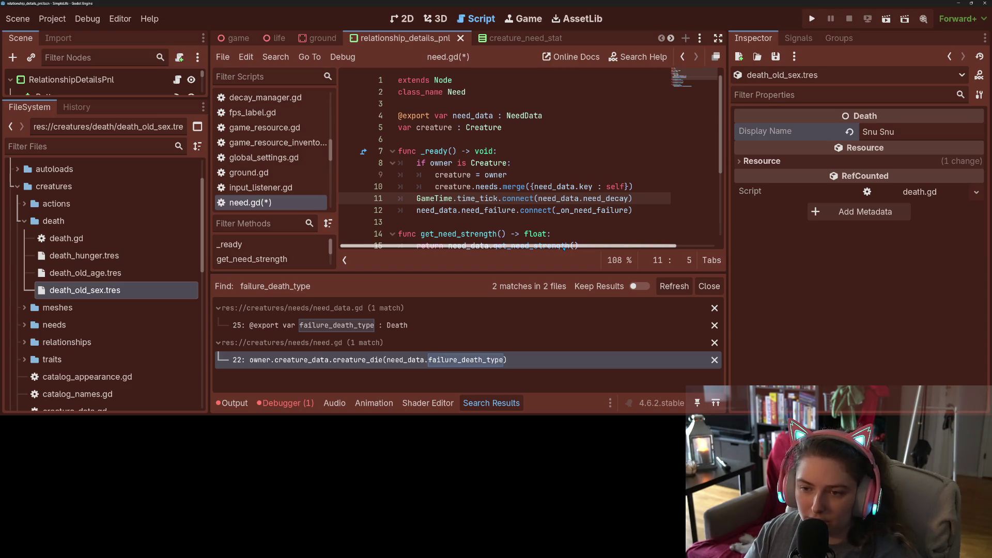
{"action": "key", "text": "ctrl+shift+Return"}
{"action": "type", "text": "else"}
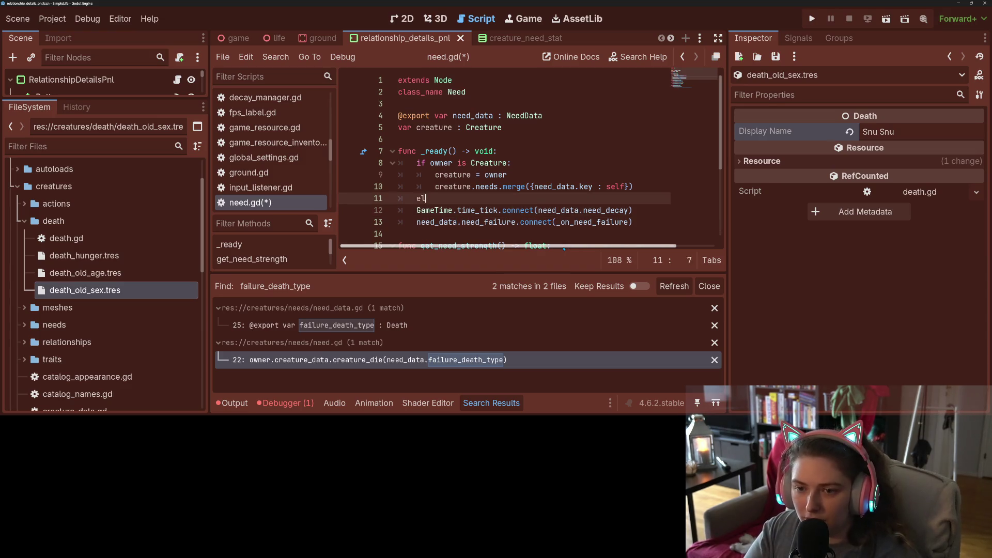
{"action": "type", "text": ":"}
{"action": "key", "text": "Return"}
{"action": "type", "text": "reu"}
{"action": "key", "text": "BackSpace"}
{"action": "key", "text": "BackSpace"}
{"action": "key", "text": "BackSpace"}
{"action": "type", "text": "turn"}
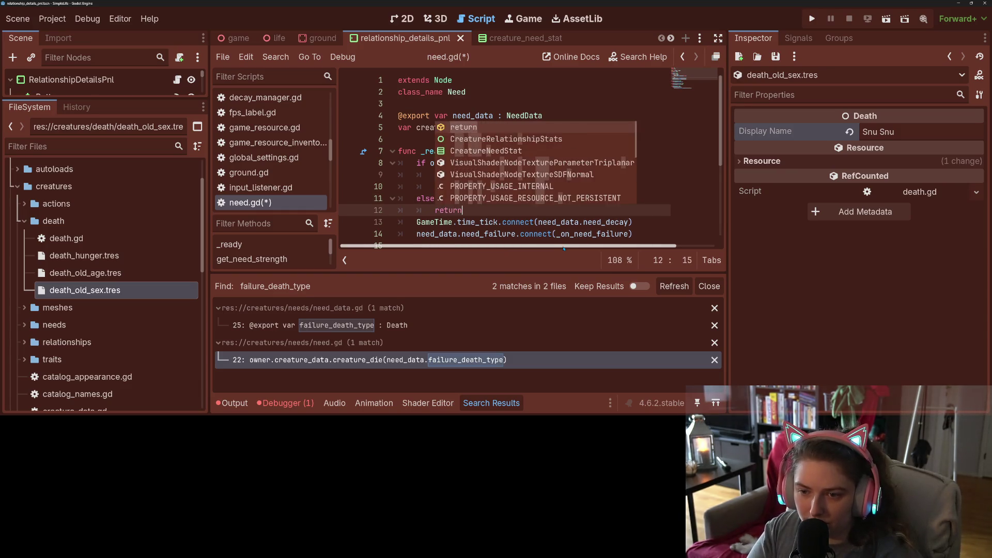
{"action": "key", "text": "ctrl+s"}
Step: Insert a line above the else return, trying and discarding a queue_free call
{"action": "scroll", "coordinate": [544, 214], "scroll_direction": "down", "scroll_amount": 2}
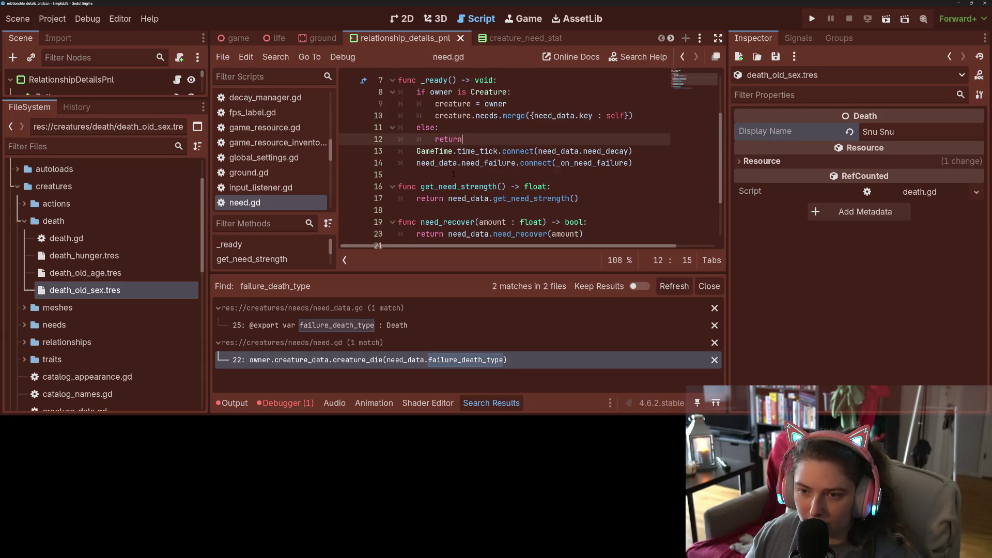
{"action": "left_click", "coordinate": [413, 175]}
{"action": "left_click", "coordinate": [415, 151]}
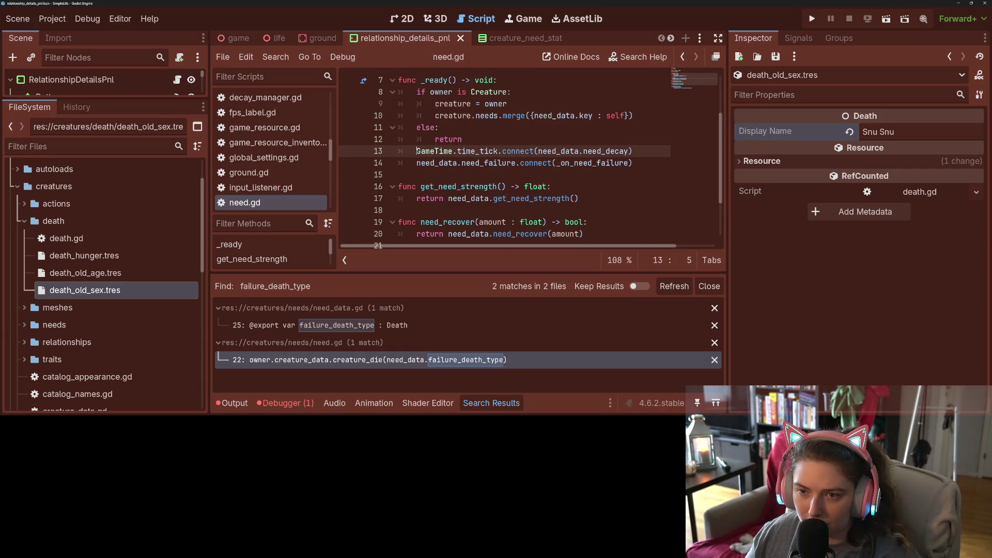
{"action": "double_click", "coordinate": [455, 140]}
{"action": "key", "text": "Left"}
{"action": "key", "text": "Return"}
{"action": "key", "text": "Up"}
{"action": "type", "text": "qu"}
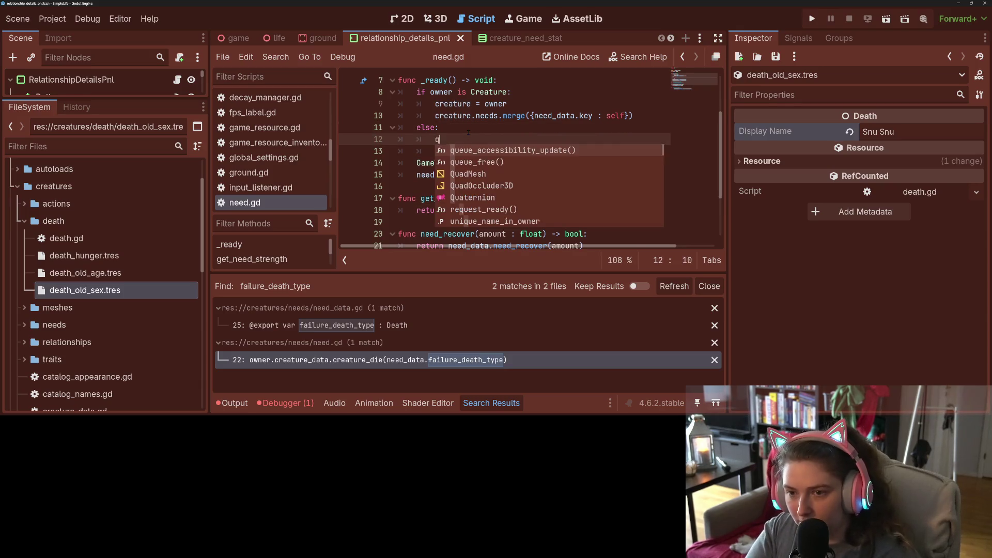
{"action": "key", "text": "Down"}
{"action": "key", "text": "Return"}
{"action": "key", "text": "Home"}
{"action": "key", "text": "Return"}
{"action": "key", "text": "Up"}
Step: Add push_warning("need not attached to creature") there and save need.gd
{"action": "type", "text": "push"}
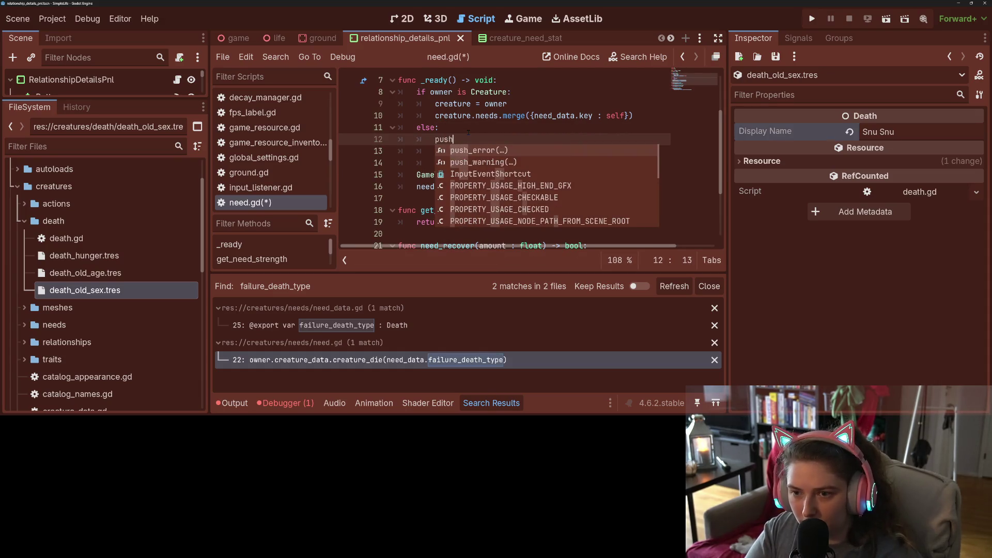
{"action": "key", "text": "Down"}
{"action": "key", "text": "Return"}
{"action": "type", "text": "\"need not at"}
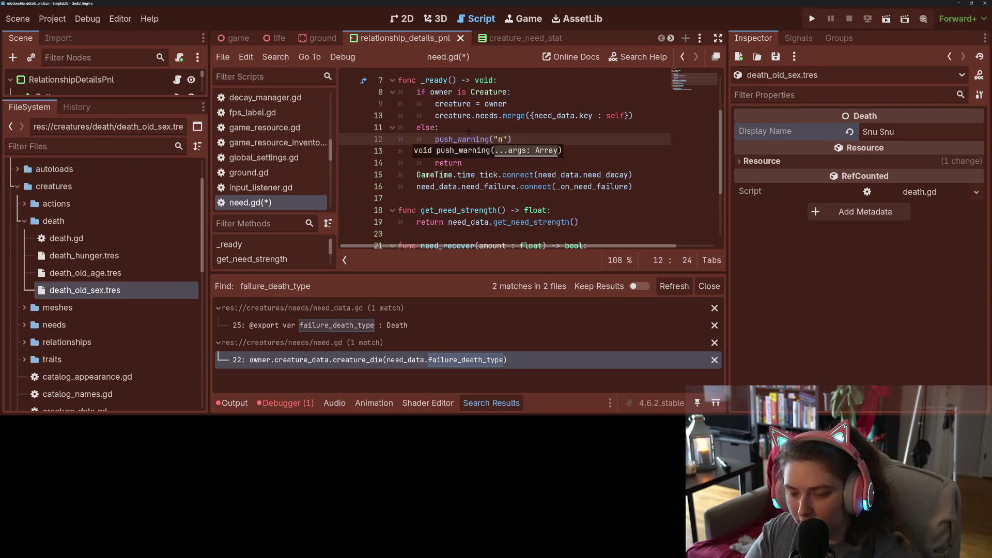
{"action": "type", "text": "tached to c"}
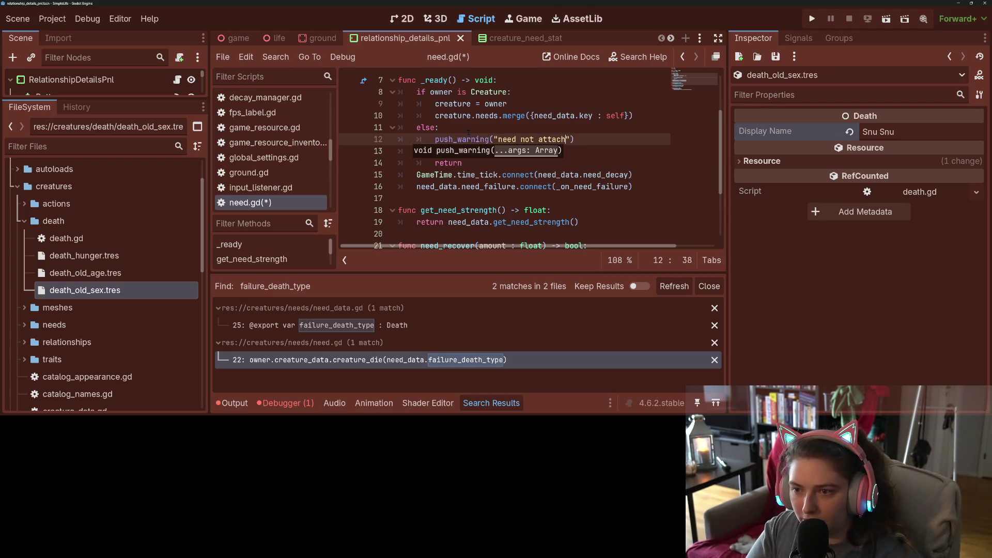
{"action": "type", "text": "reature"}
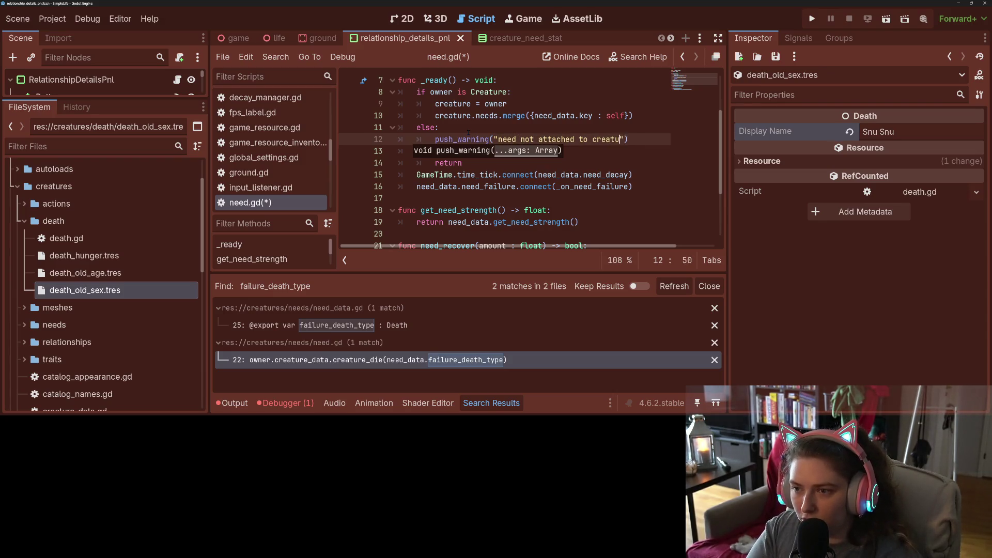
{"action": "key", "text": "ctrl+s"}
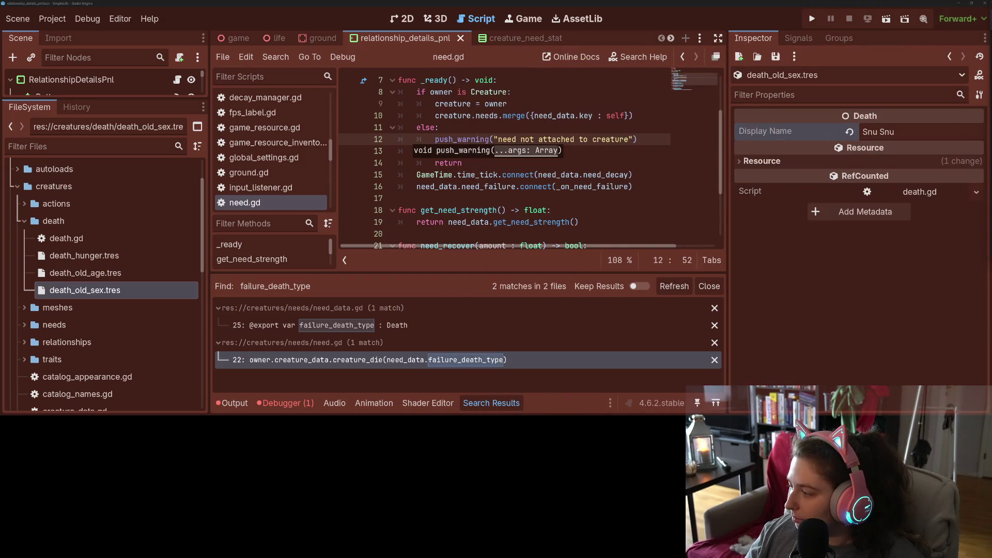
Step: Switch to Firefox and search for 'Fästningsterrassen' in a new tab
{"action": "key", "text": "alt+Tab"}
{"action": "key", "text": "ctrl+t"}
{"action": "type", "text": "Fästningsterrassen"}
{"action": "key", "text": "Return"}
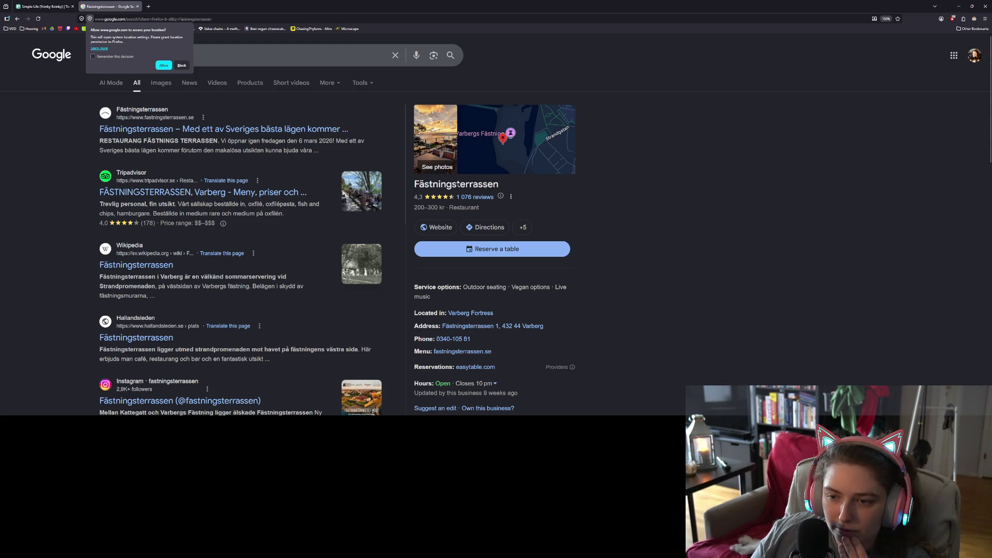
Step: Open the restaurant's photos and advance to the fortress grounds video
{"action": "left_click", "coordinate": [433, 139]}
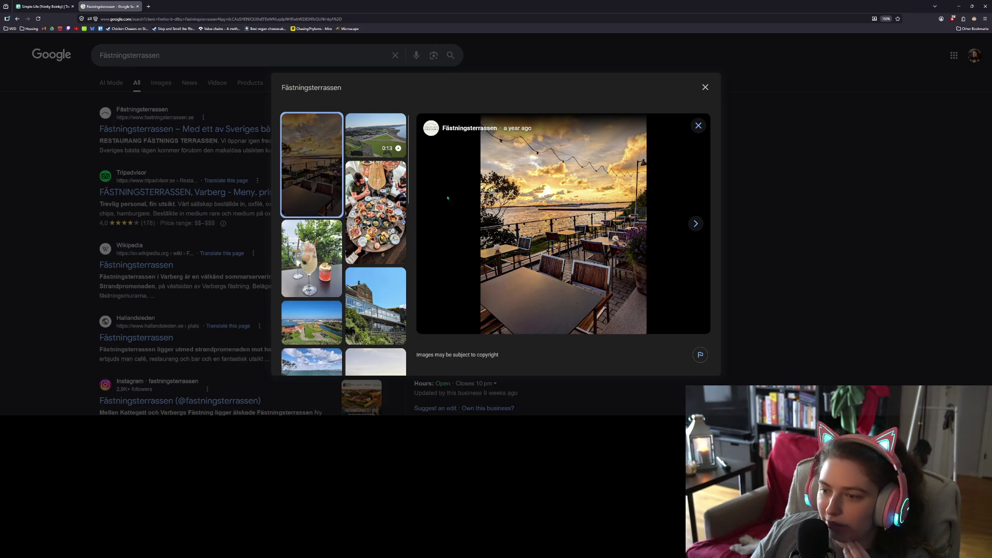
{"action": "left_click", "coordinate": [695, 225]}
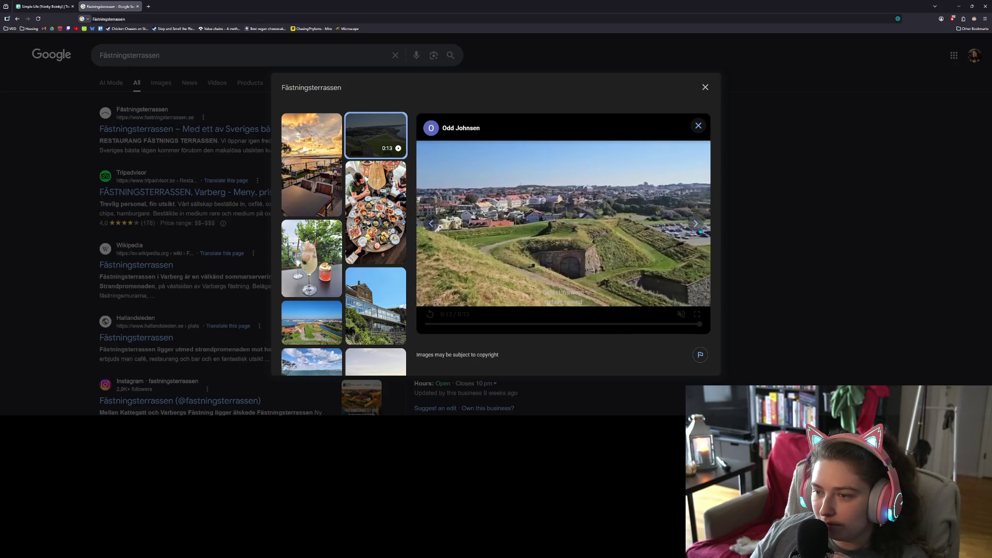
Step: Page through the food, cocktail, building, harbour and terrace photos to the sunset sea video
{"action": "left_click", "coordinate": [699, 231]}
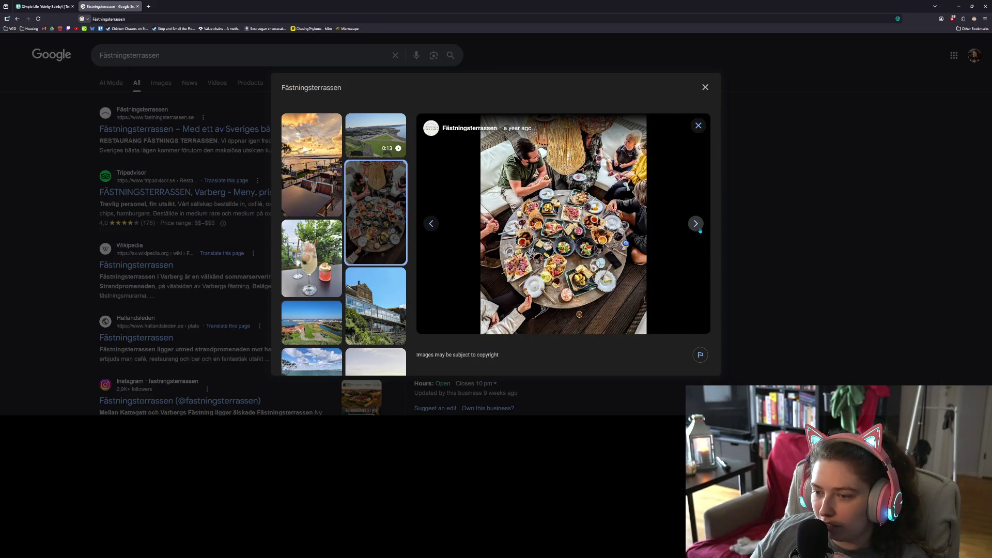
{"action": "left_click", "coordinate": [700, 230]}
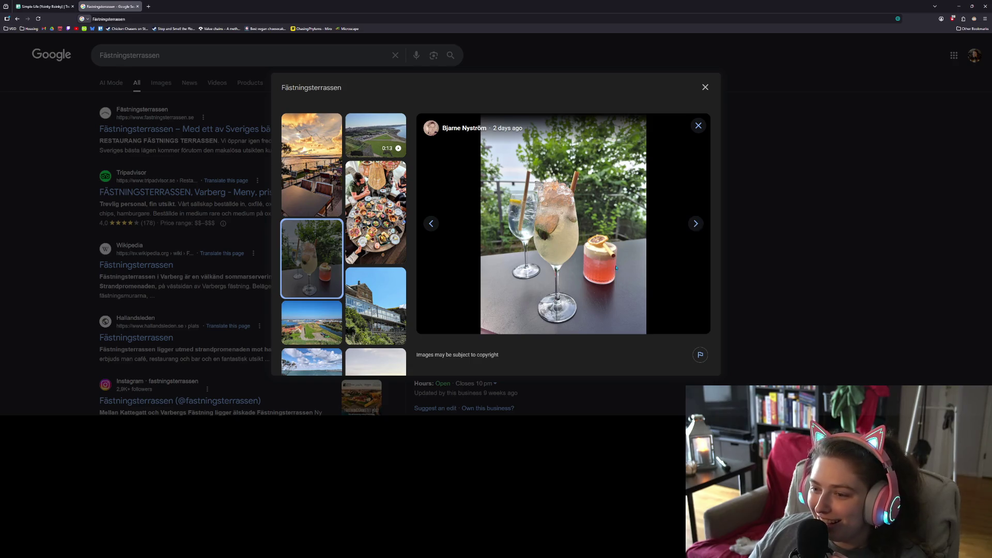
{"action": "left_click", "coordinate": [705, 231]}
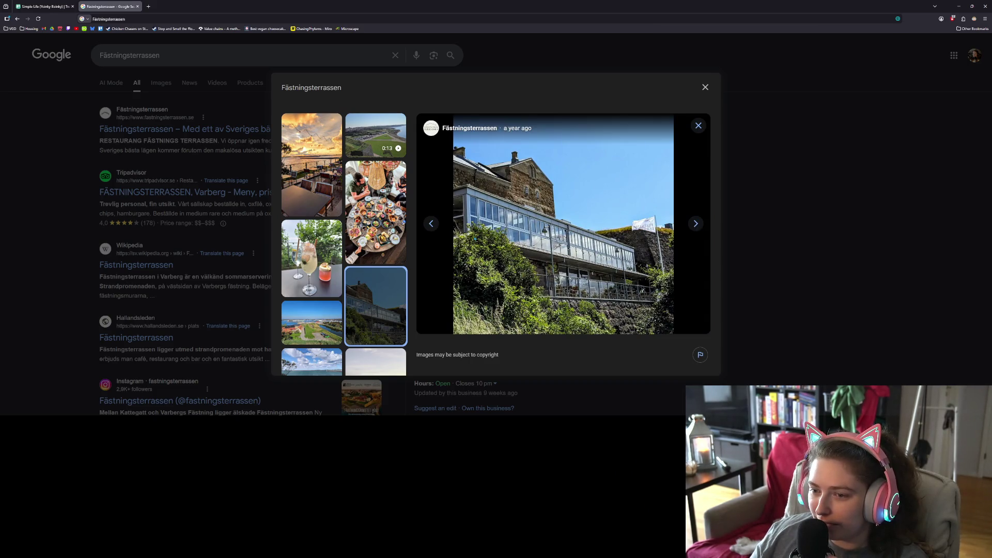
{"action": "left_click", "coordinate": [695, 223]}
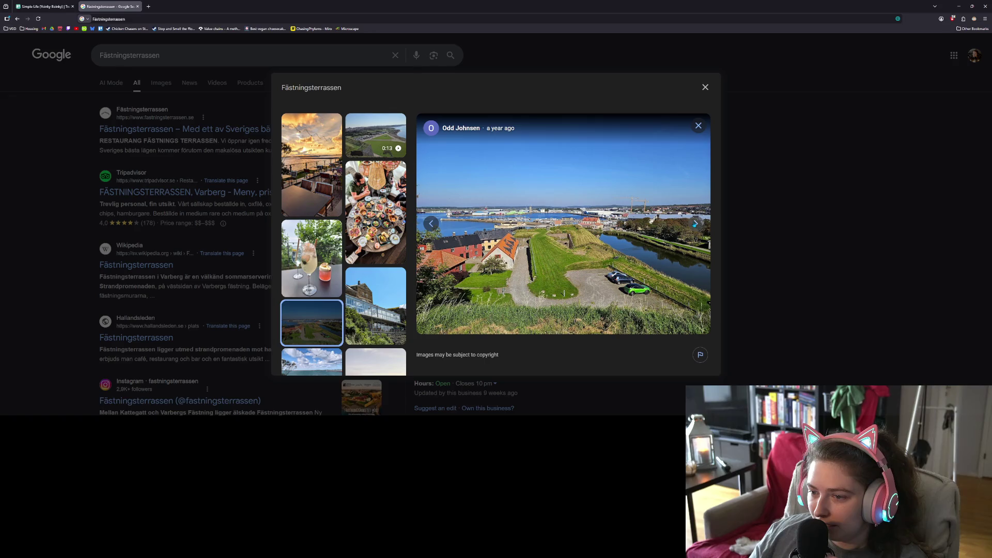
{"action": "left_click", "coordinate": [695, 223]}
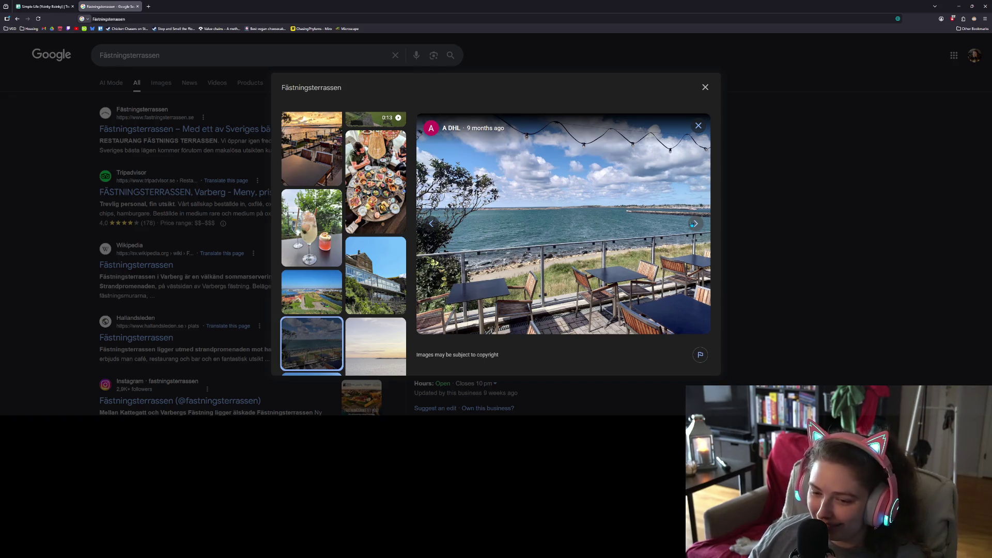
{"action": "left_click", "coordinate": [694, 223]}
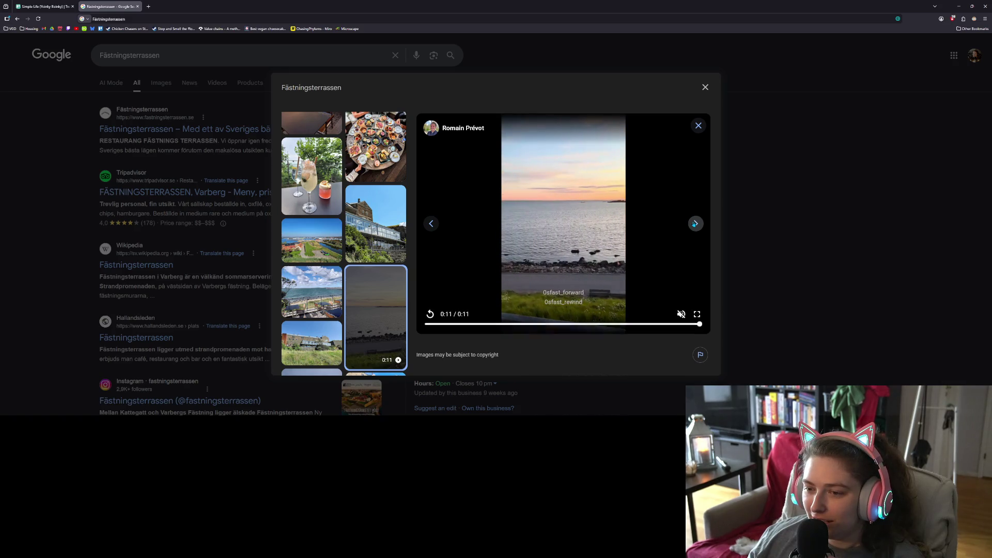
Step: Page through the rocky shore, building, terrace and salad photos to the sunset terrace video
{"action": "left_click", "coordinate": [694, 223]}
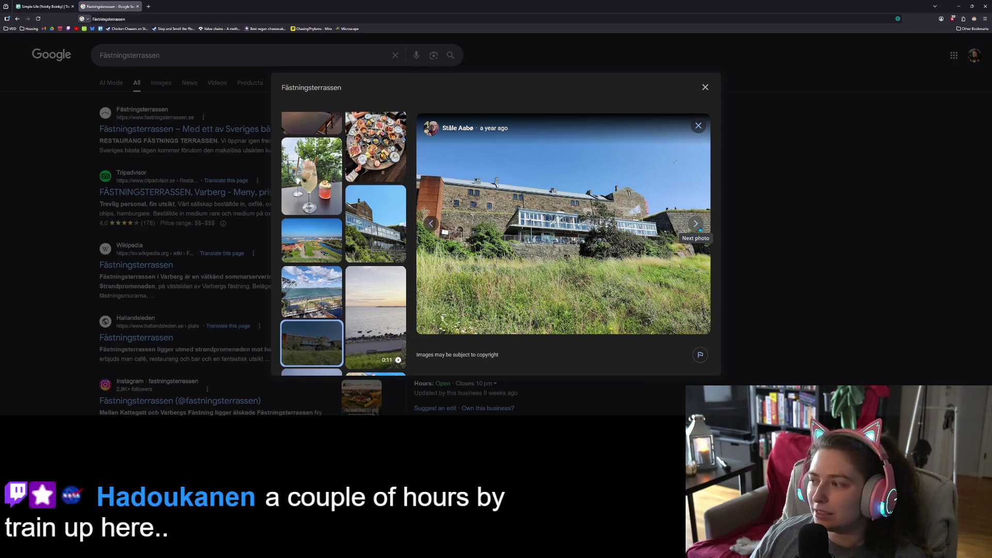
{"action": "left_click", "coordinate": [695, 224]}
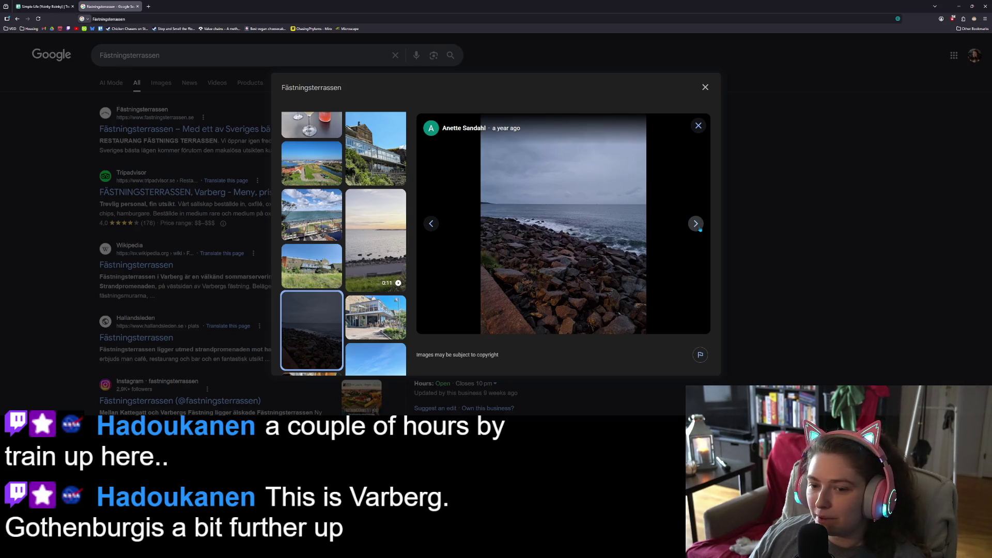
{"action": "left_click", "coordinate": [696, 223]}
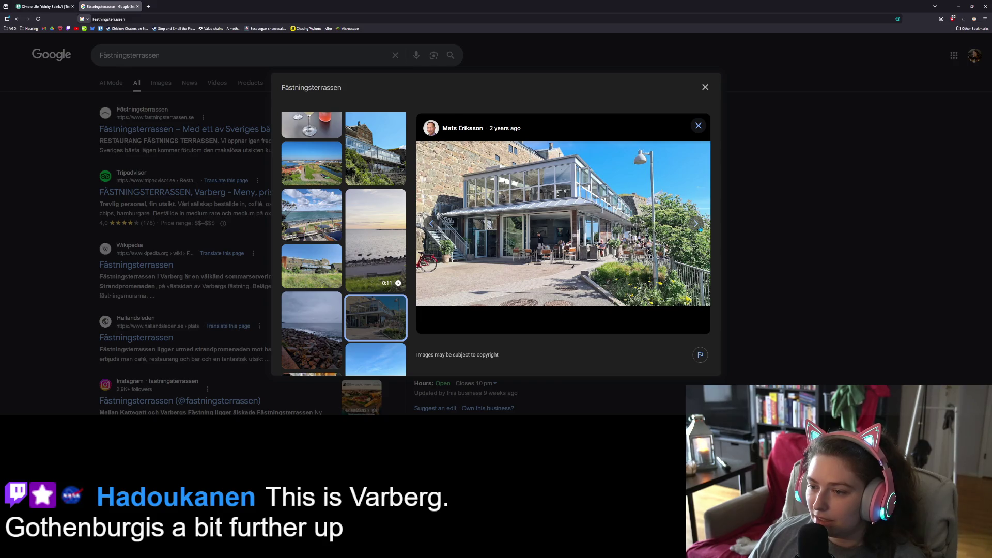
{"action": "left_click", "coordinate": [699, 227]}
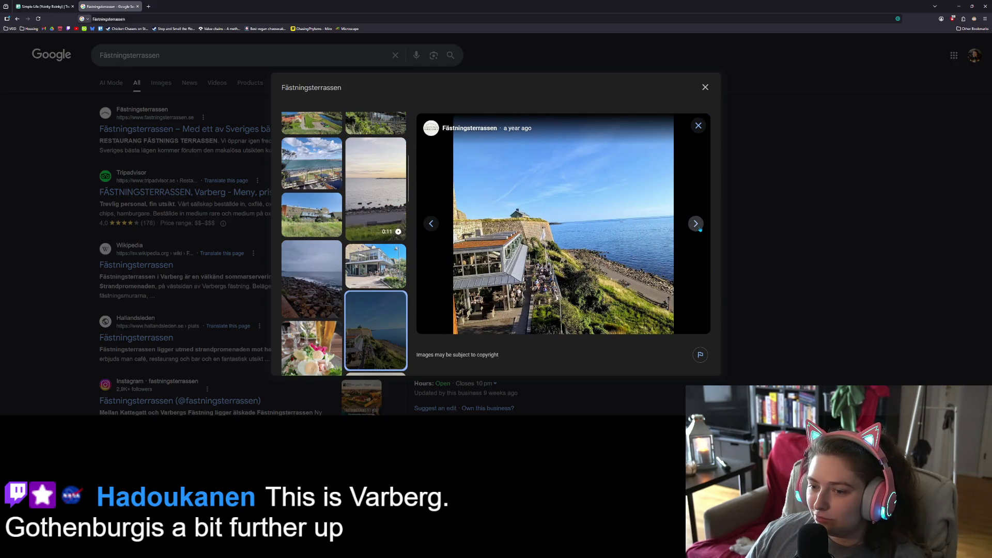
{"action": "left_click", "coordinate": [695, 223]}
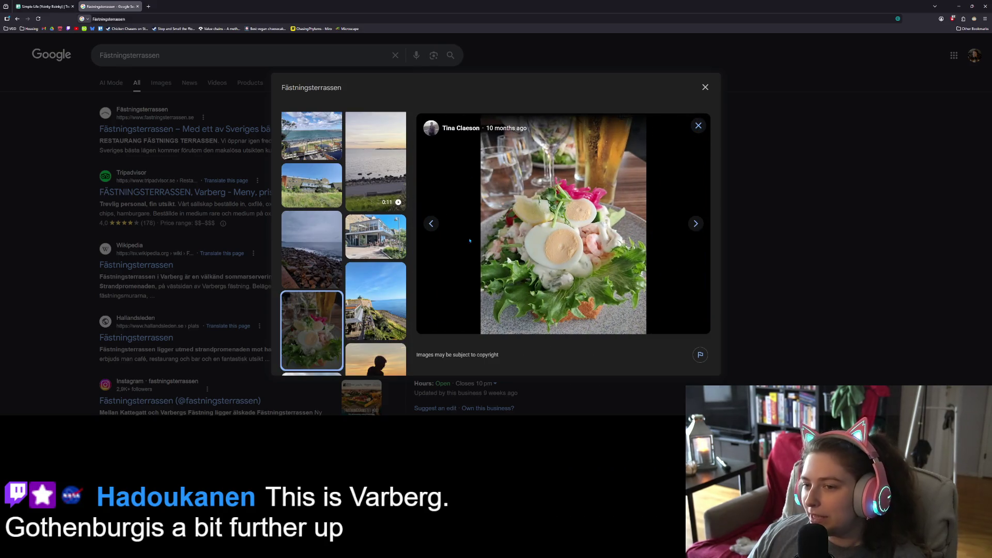
{"action": "left_click", "coordinate": [695, 224]}
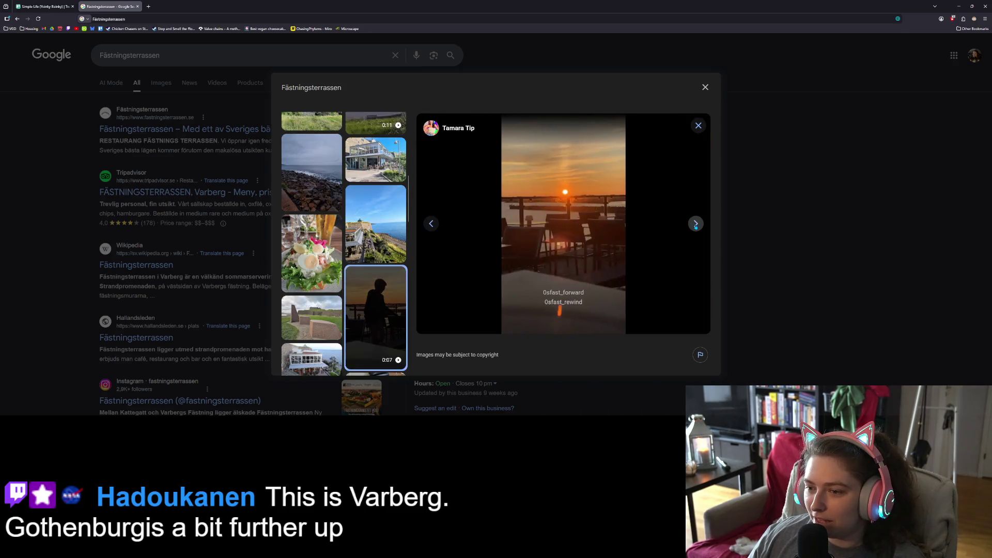
Step: Browse the fortress stones and remaining restaurant photos, then close the viewer and search tab
{"action": "left_click", "coordinate": [696, 224]}
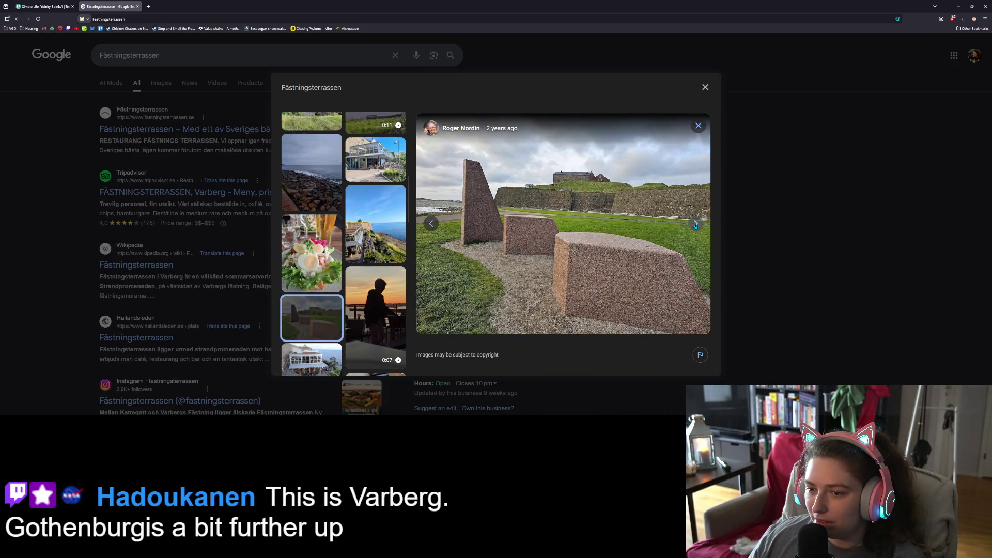
{"action": "left_click", "coordinate": [695, 224]}
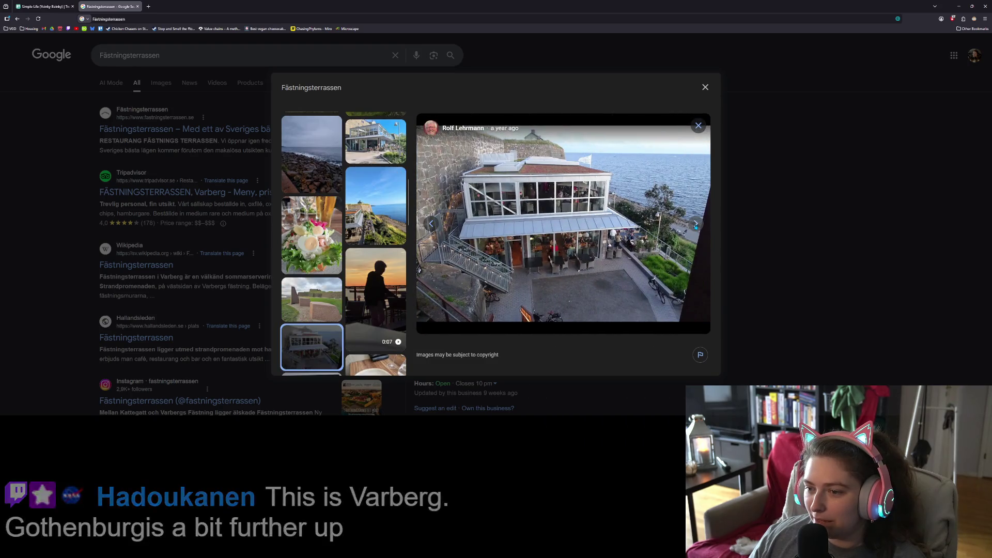
{"action": "left_click", "coordinate": [695, 224]}
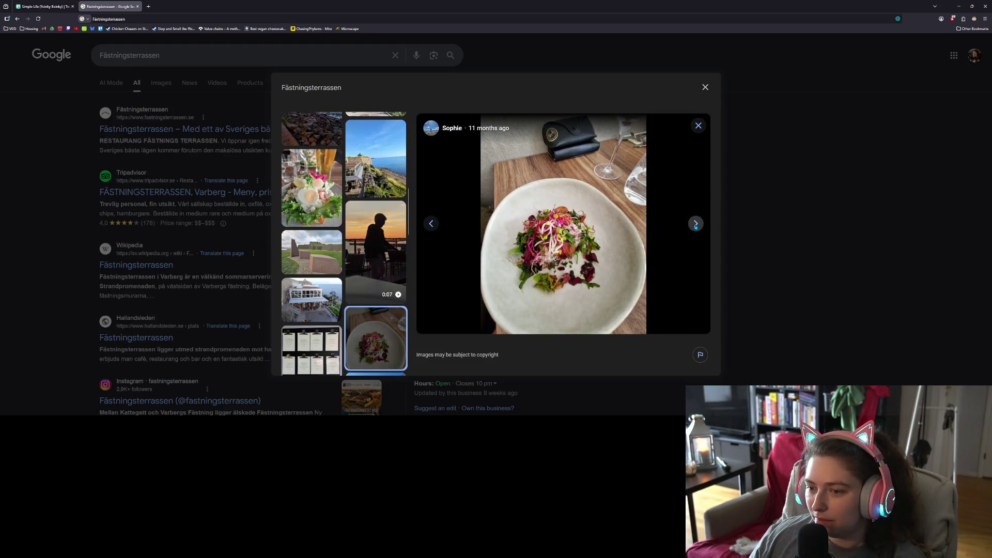
{"action": "left_click", "coordinate": [695, 225]}
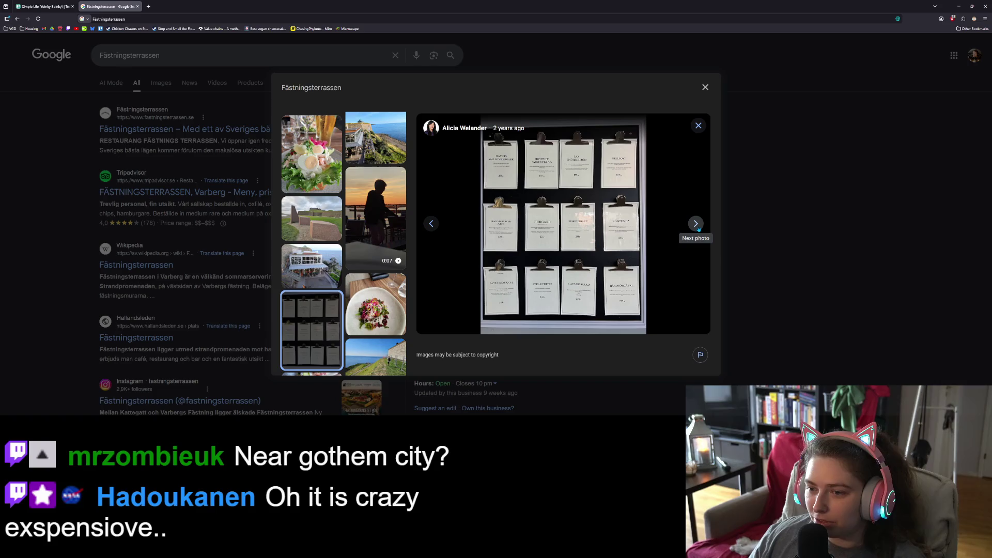
{"action": "left_click", "coordinate": [697, 228]}
{"action": "left_click", "coordinate": [698, 229]}
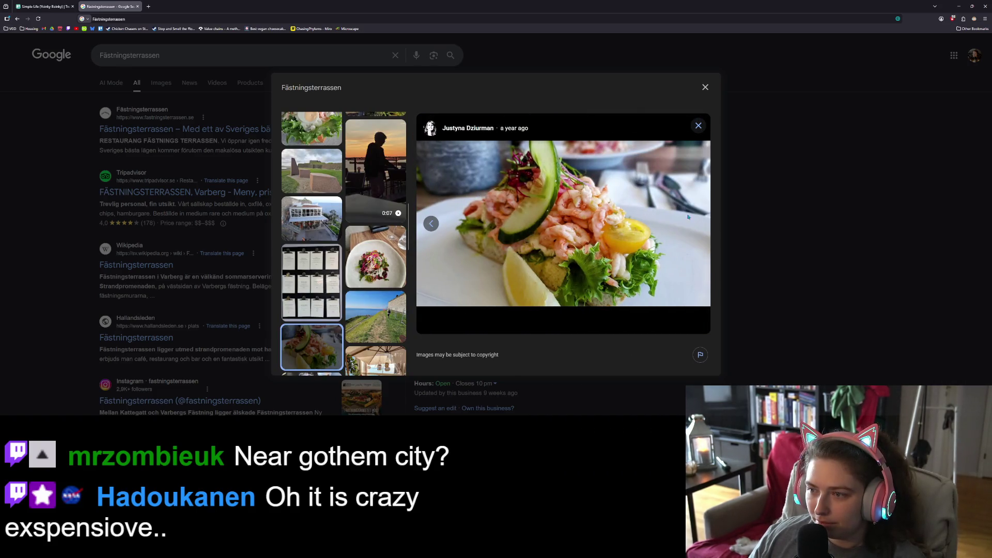
{"action": "left_click", "coordinate": [705, 87]}
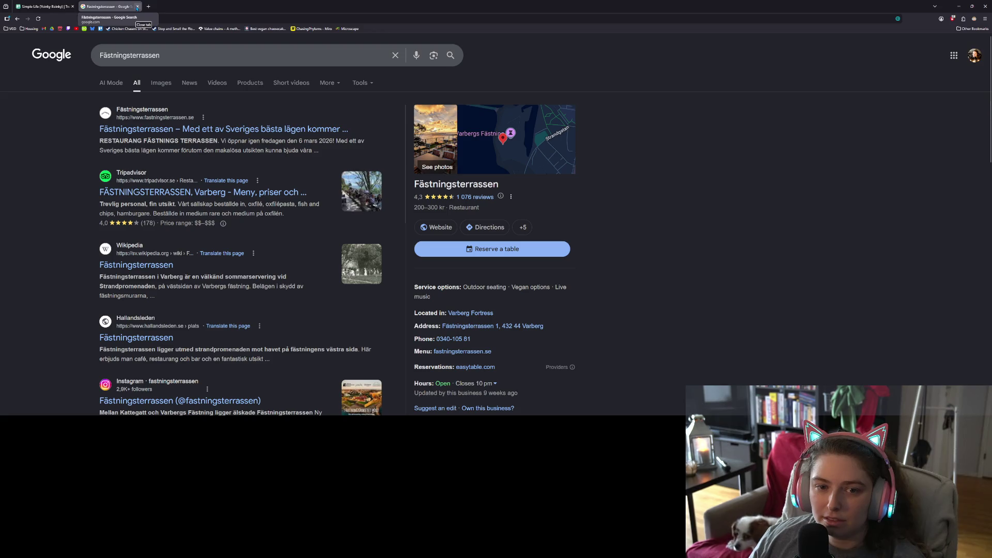
{"action": "left_click", "coordinate": [137, 6]}
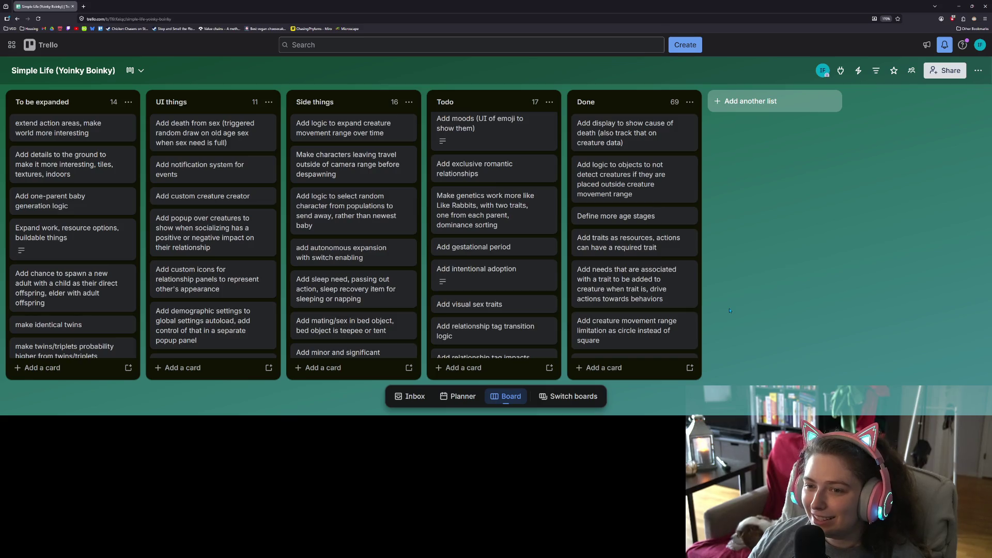
Step: Leave the Trello board and switch back to the Godot editor
{"action": "key", "text": "alt+Tab"}
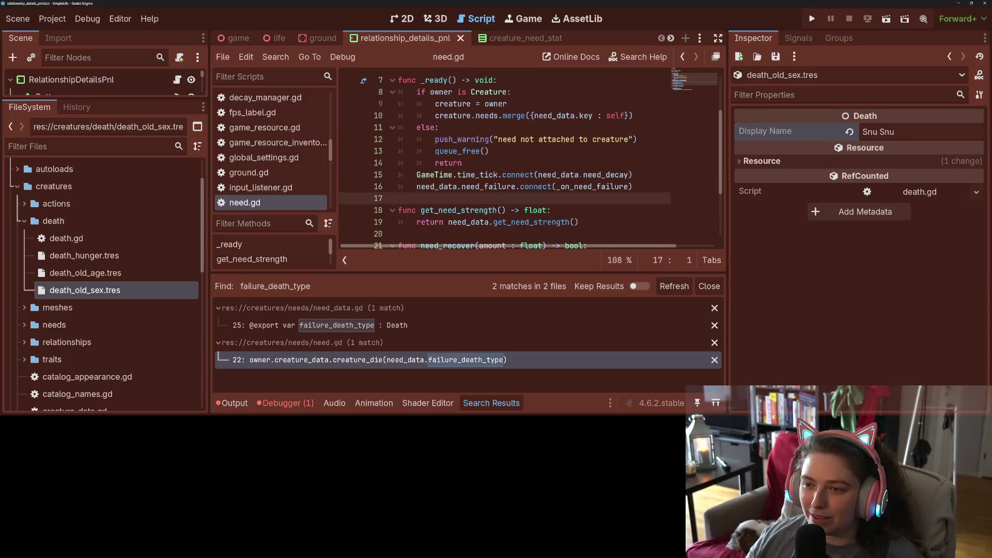
Step: Hide the search results and inspect failure_death_type, need_data and _on_need_failure in need.gd
{"action": "scroll", "coordinate": [576, 192], "scroll_direction": "down", "scroll_amount": 3}
{"action": "left_click", "coordinate": [481, 407]}
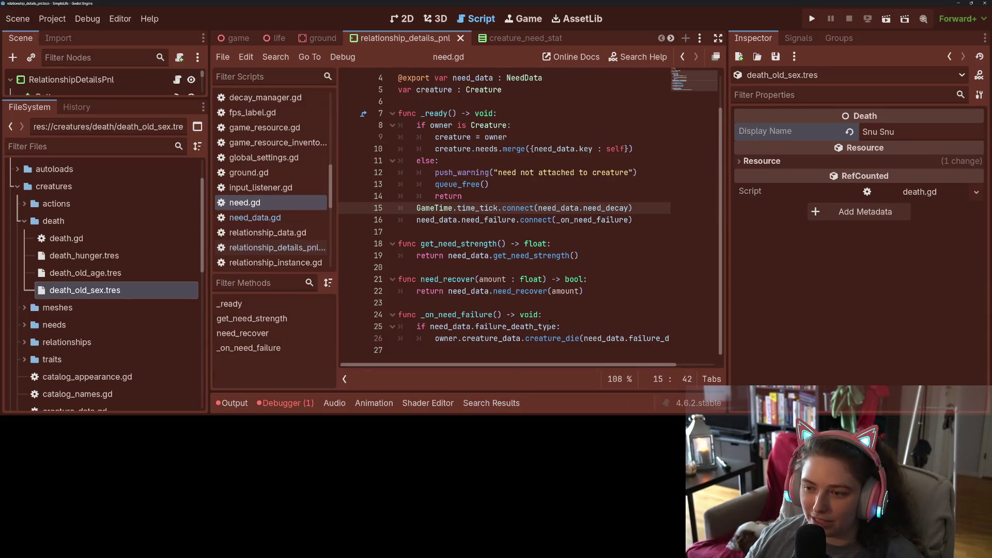
{"action": "mouse_move", "coordinate": [659, 366]}
{"action": "left_mouse_down"}
{"action": "mouse_move", "coordinate": [678, 366]}
{"action": "mouse_move", "coordinate": [660, 367]}
{"action": "left_mouse_up"}
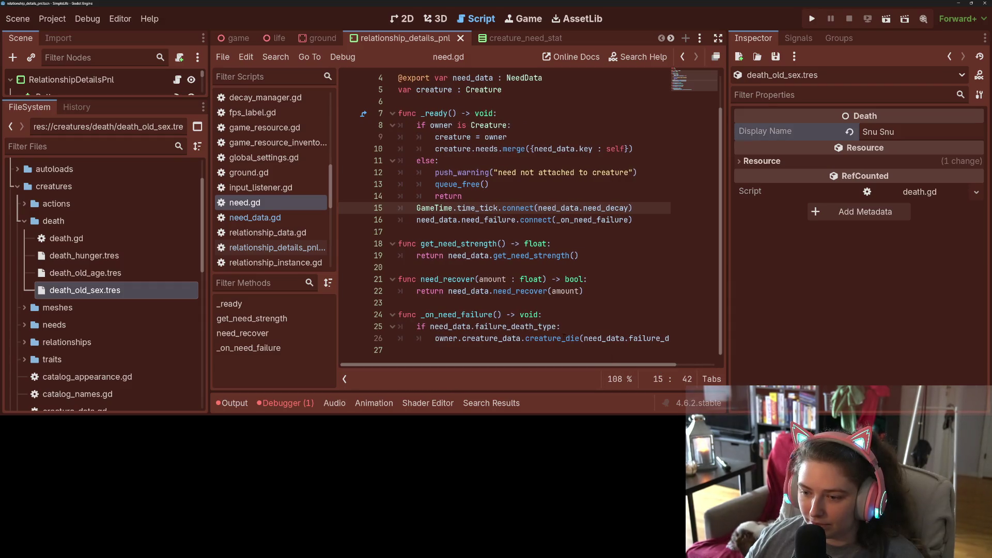
{"action": "double_click", "coordinate": [553, 339]}
{"action": "double_click", "coordinate": [603, 338]}
{"action": "double_click", "coordinate": [645, 338]}
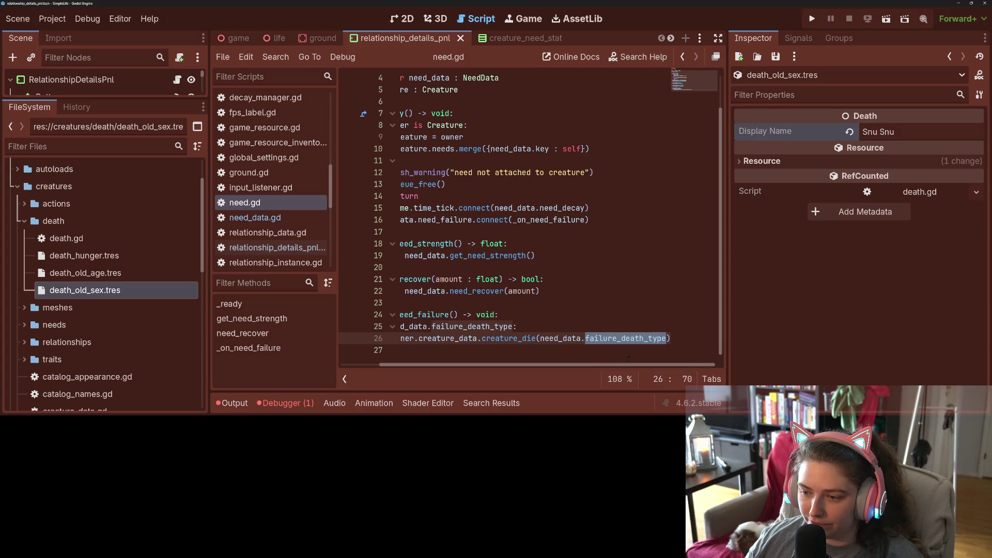
{"action": "scroll", "coordinate": [533, 353], "scroll_direction": "left", "scroll_amount": 2}
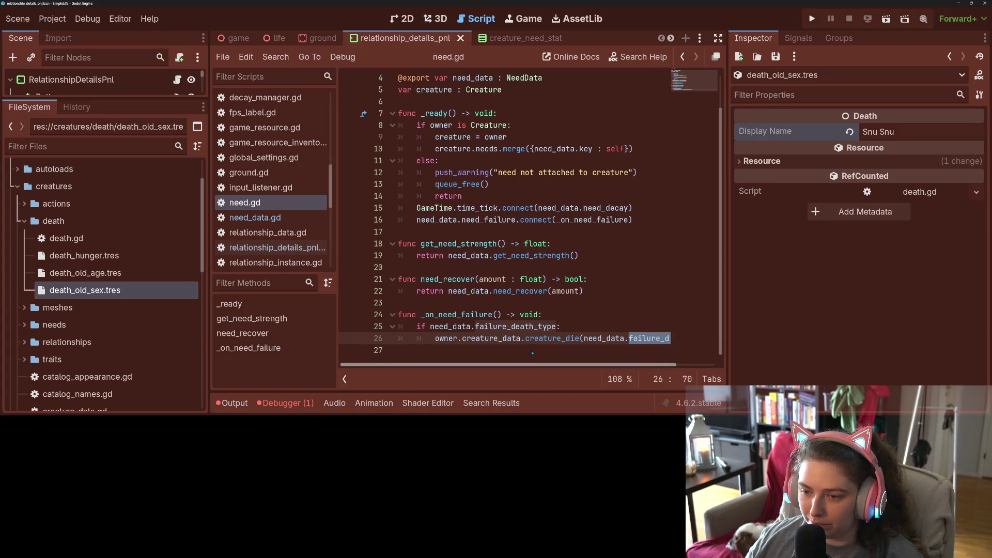
{"action": "left_click", "coordinate": [581, 207]}
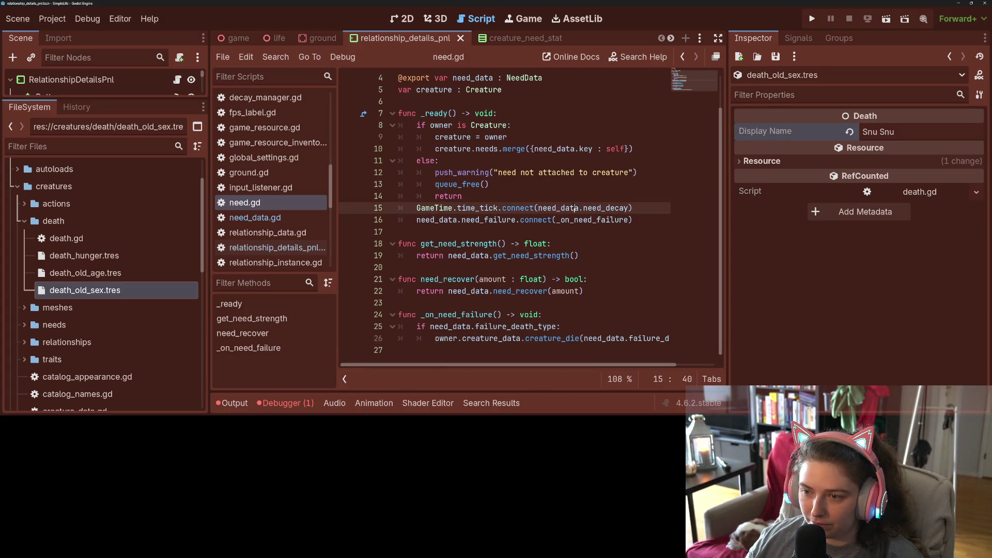
{"action": "double_click", "coordinate": [598, 220]}
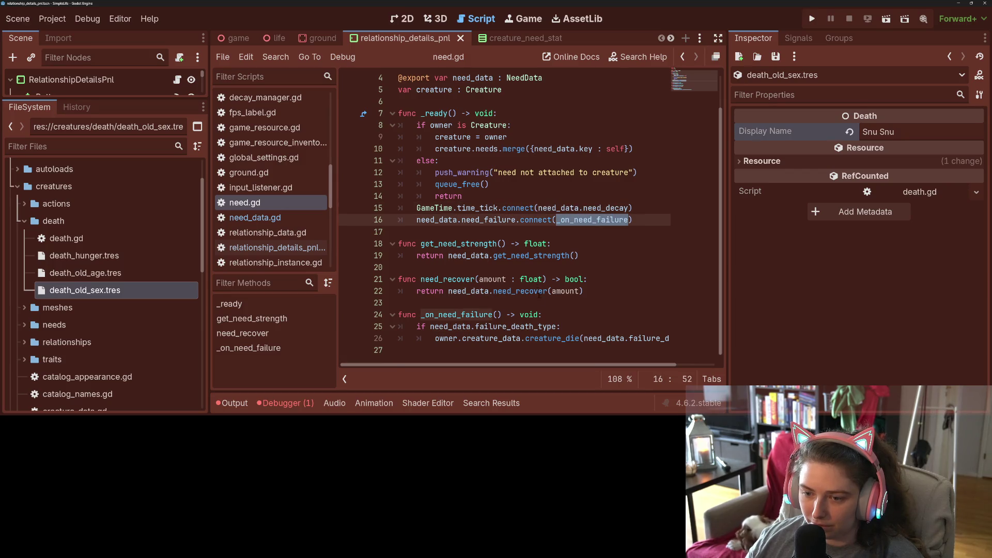
Step: Replace owner with creature (copied from line 9) in line 26's creature_die call and save need.gd
{"action": "scroll", "coordinate": [539, 294], "scroll_direction": "up", "scroll_amount": 1}
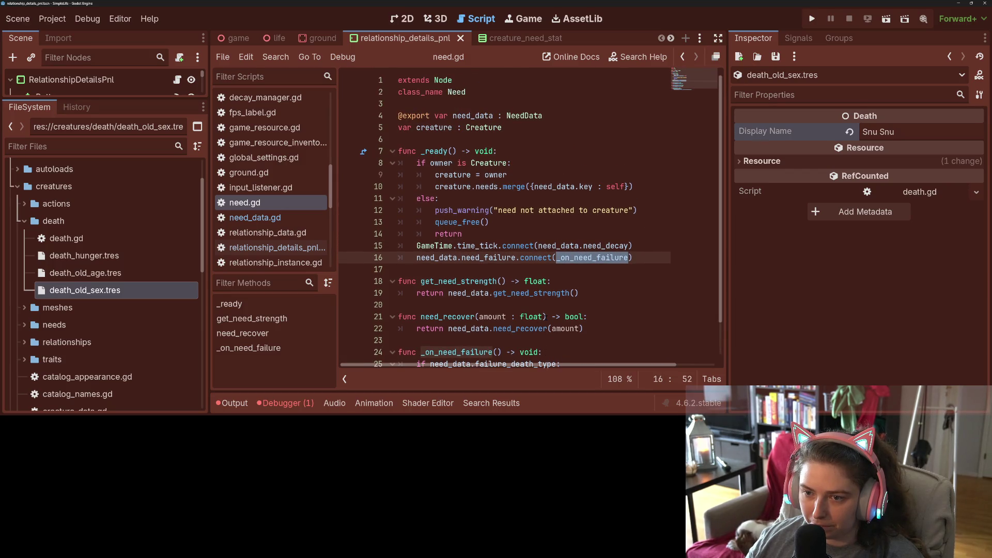
{"action": "scroll", "coordinate": [546, 317], "scroll_direction": "down", "scroll_amount": 1}
{"action": "left_click", "coordinate": [565, 340]}
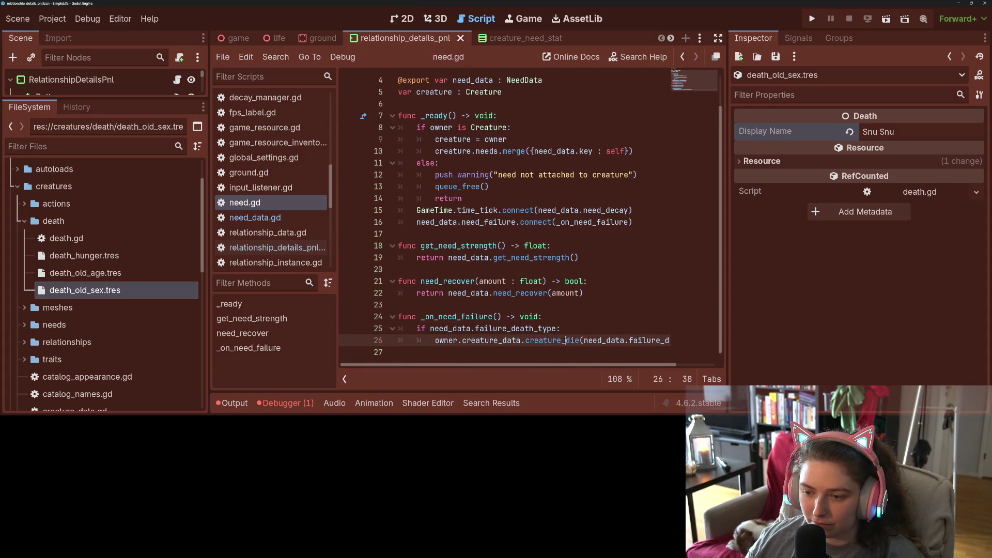
{"action": "double_click", "coordinate": [445, 340]}
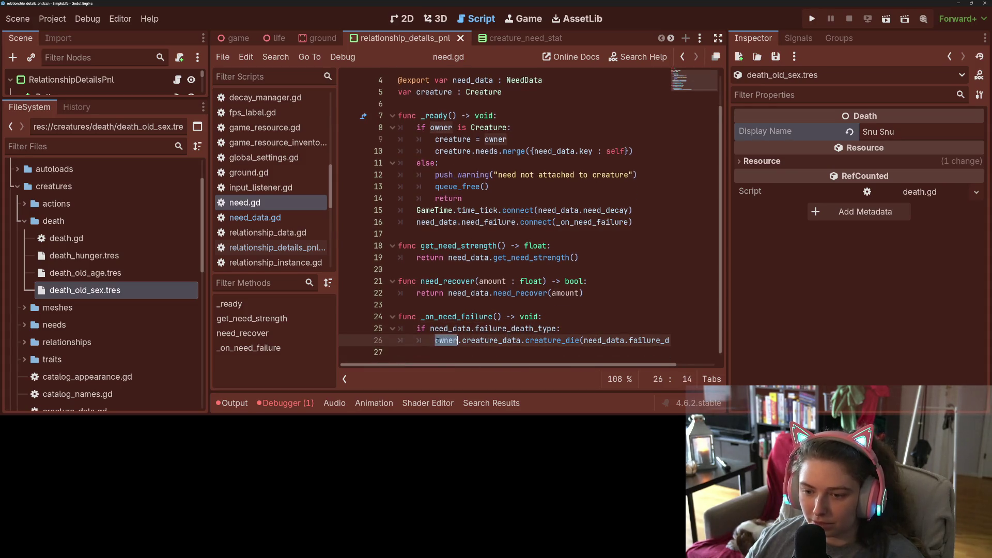
{"action": "double_click", "coordinate": [453, 139]}
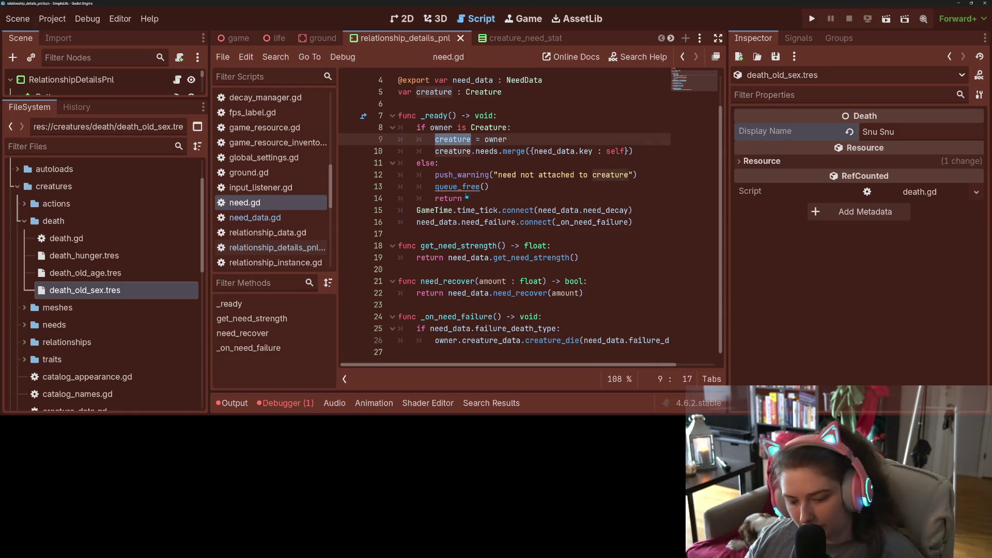
{"action": "key", "text": "ctrl+c"}
{"action": "double_click", "coordinate": [446, 340]}
{"action": "key", "text": "ctrl+v"}
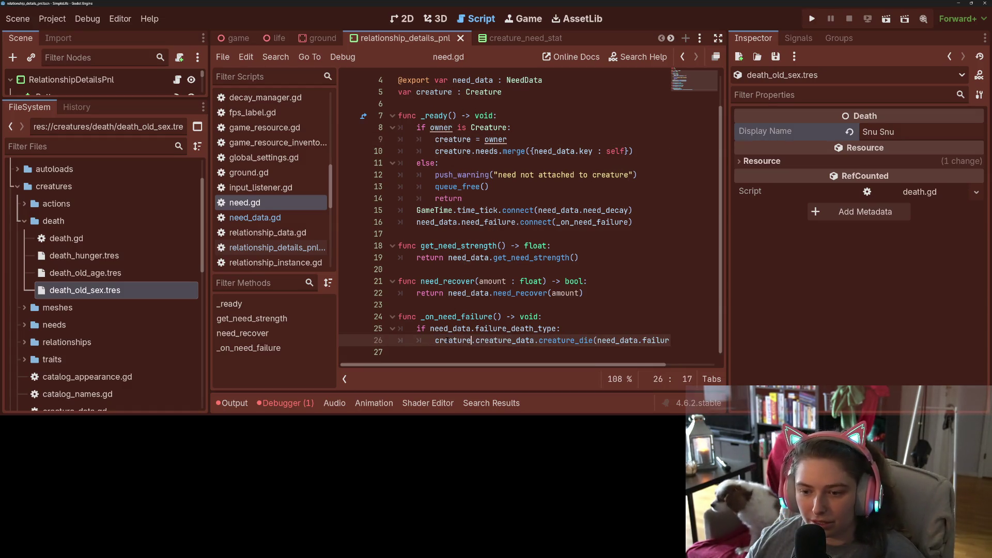
{"action": "key", "text": "ctrl+s"}
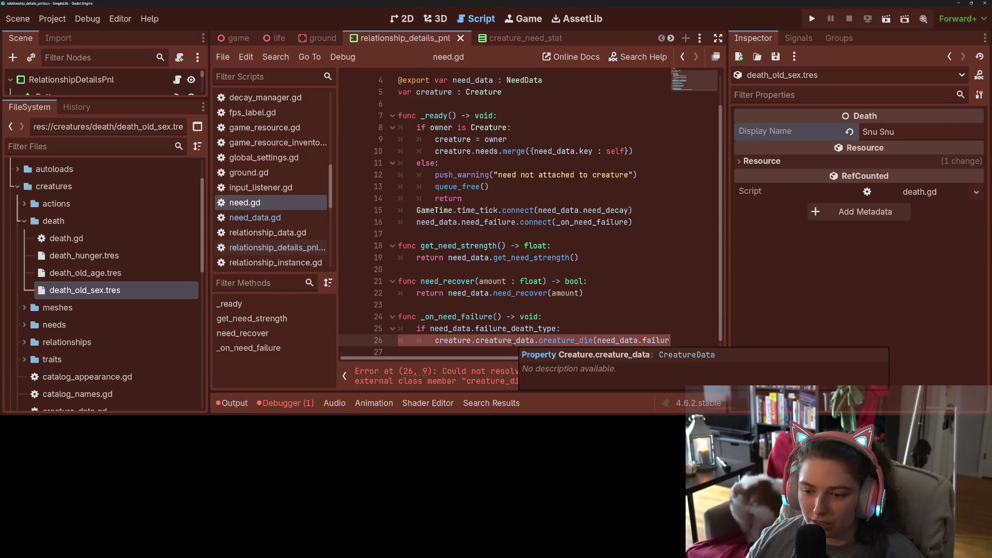
{"action": "left_click", "coordinate": [504, 340], "text": "ctrl"}
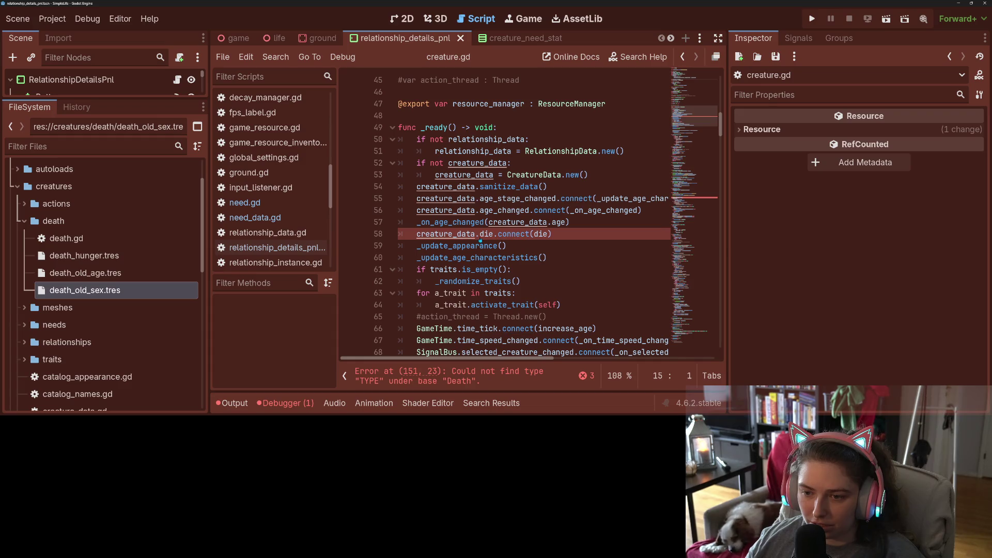
Step: Change die's parameter in creature.gd from cause: Death.TYPE to cause: Death and save
{"action": "scroll", "coordinate": [514, 240], "scroll_direction": "down", "scroll_amount": 2}
{"action": "scroll", "coordinate": [514, 240], "scroll_direction": "down", "scroll_amount": 10}
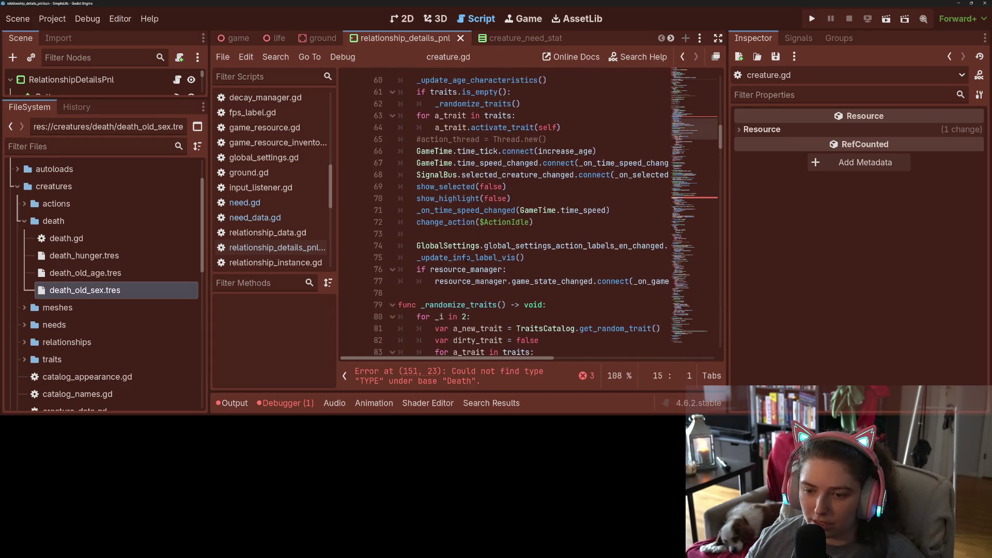
{"action": "left_click_drag", "start_coordinate": [696, 147], "coordinate": [696, 119]}
{"action": "scroll", "coordinate": [696, 119], "scroll_direction": "down", "scroll_amount": 2}
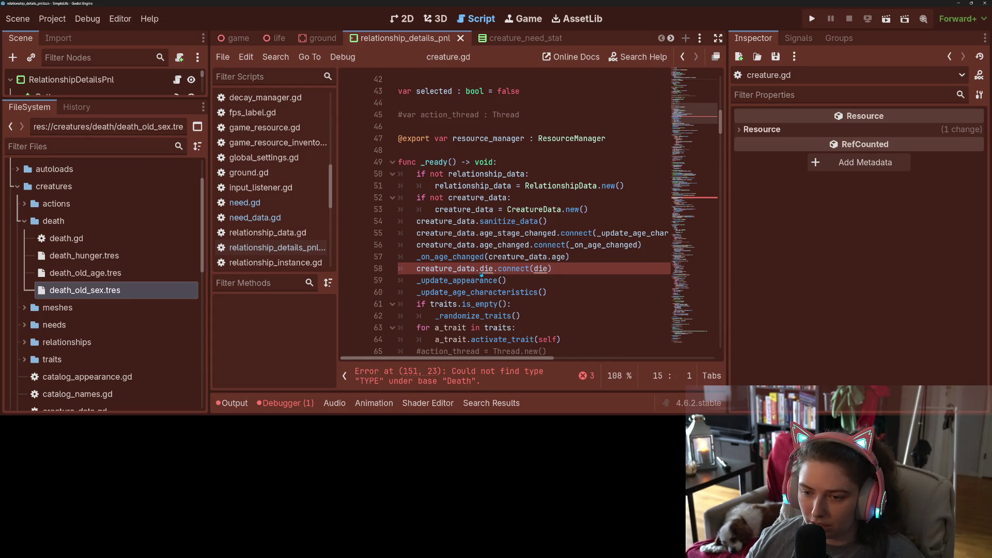
{"action": "left_click", "coordinate": [539, 270], "text": "ctrl"}
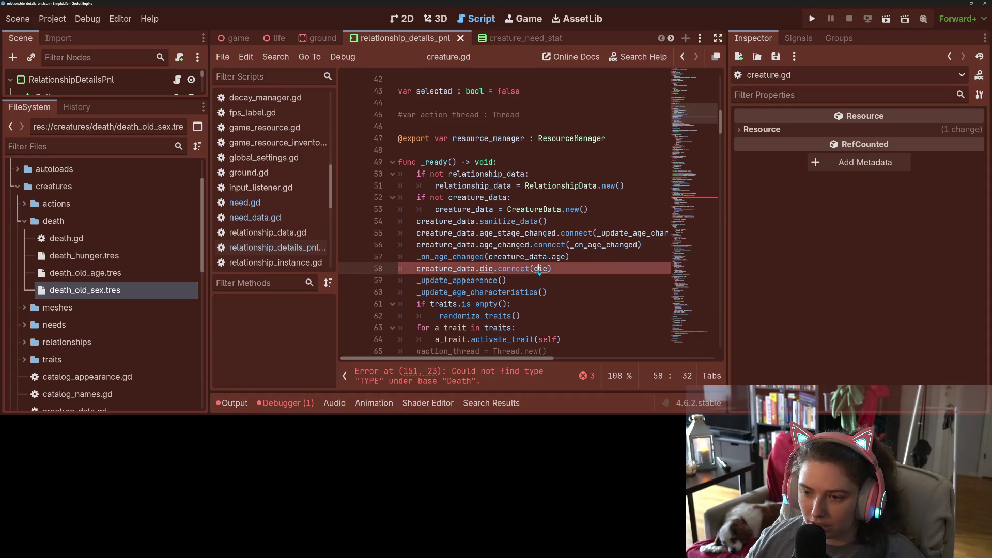
{"action": "left_click", "coordinate": [505, 221]}
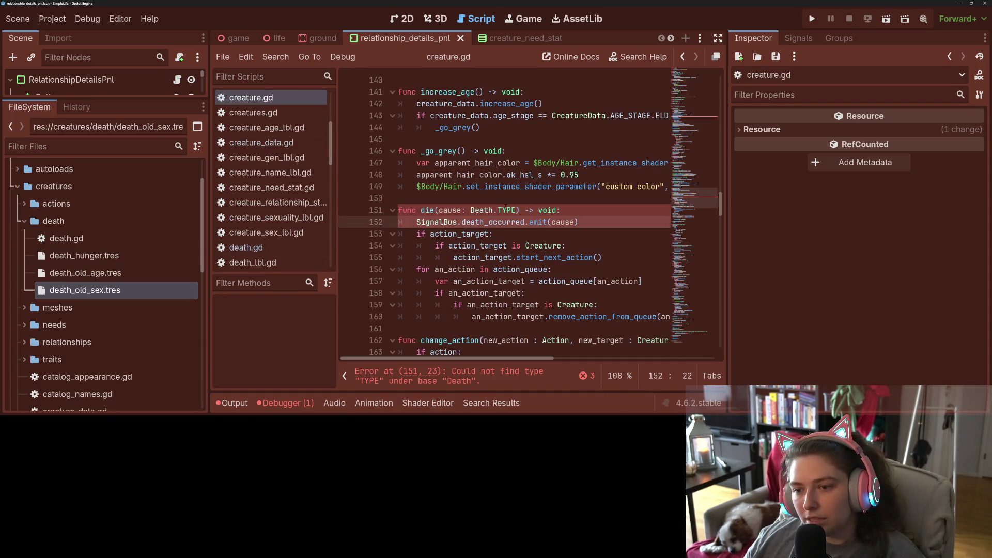
{"action": "left_click_drag", "start_coordinate": [518, 209], "coordinate": [493, 210]}
{"action": "key", "text": "BackSpace"}
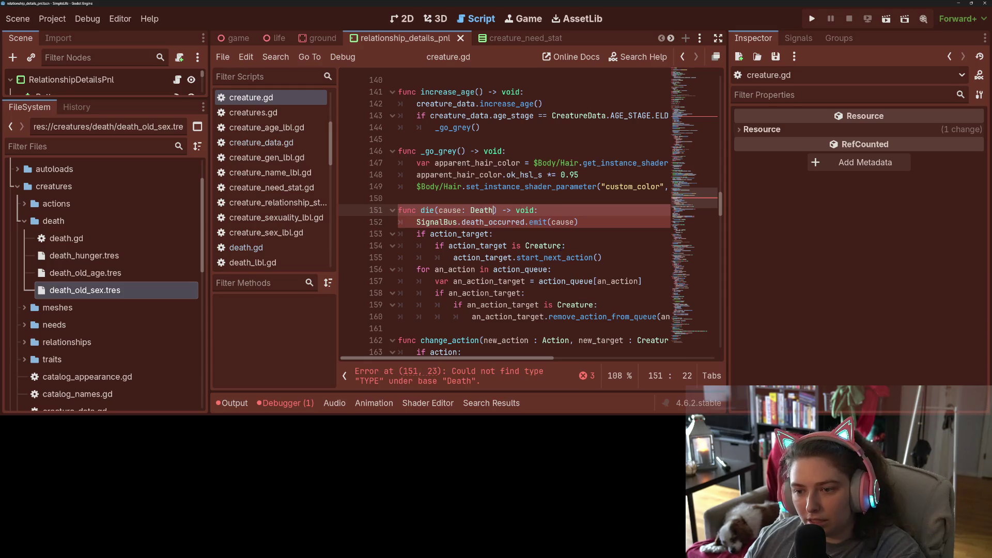
{"action": "key", "text": "ctrl+s"}
Step: Remove .TYPE from the death_occurred signal's parameter in signal_bus.gd and save
{"action": "double_click", "coordinate": [564, 222]}
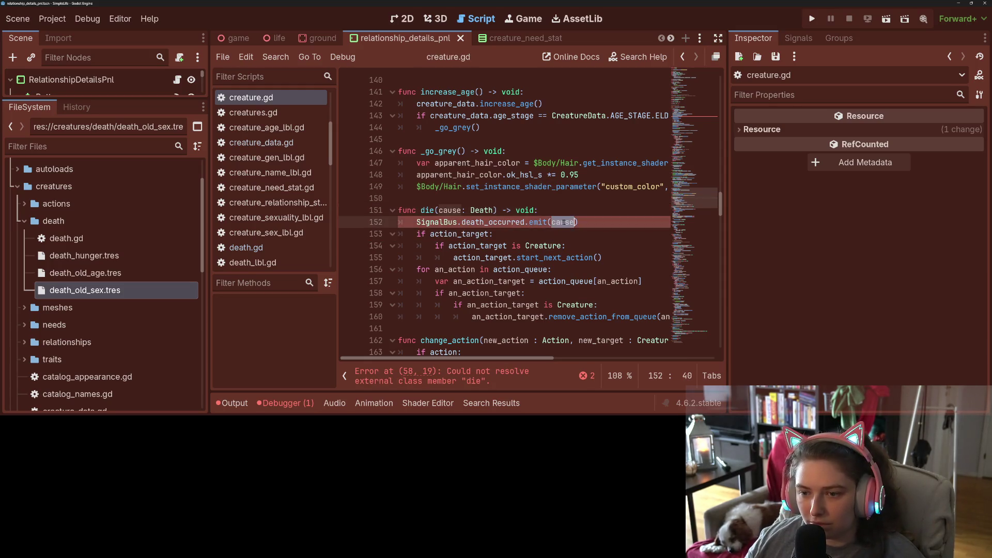
{"action": "left_click", "coordinate": [522, 222], "text": "ctrl"}
{"action": "left_click_drag", "start_coordinate": [572, 127], "coordinate": [549, 127]}
{"action": "key", "text": "BackSpace"}
{"action": "key", "text": "ctrl+s"}
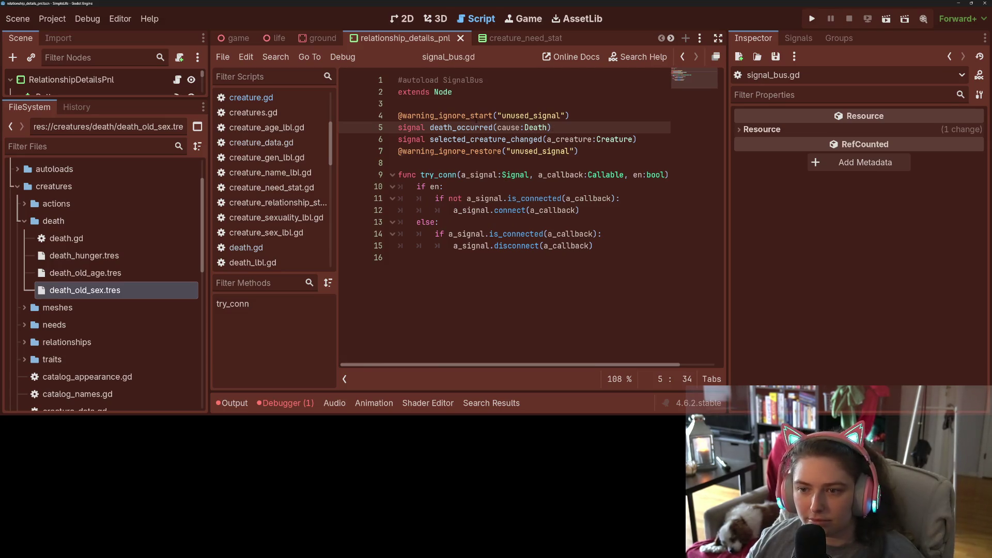
Step: In creature_data.gd, strip .TYPE from the cause_of_death type on line 117 and the die signal parameter
{"action": "scroll", "coordinate": [296, 150], "scroll_direction": "up", "scroll_amount": 5}
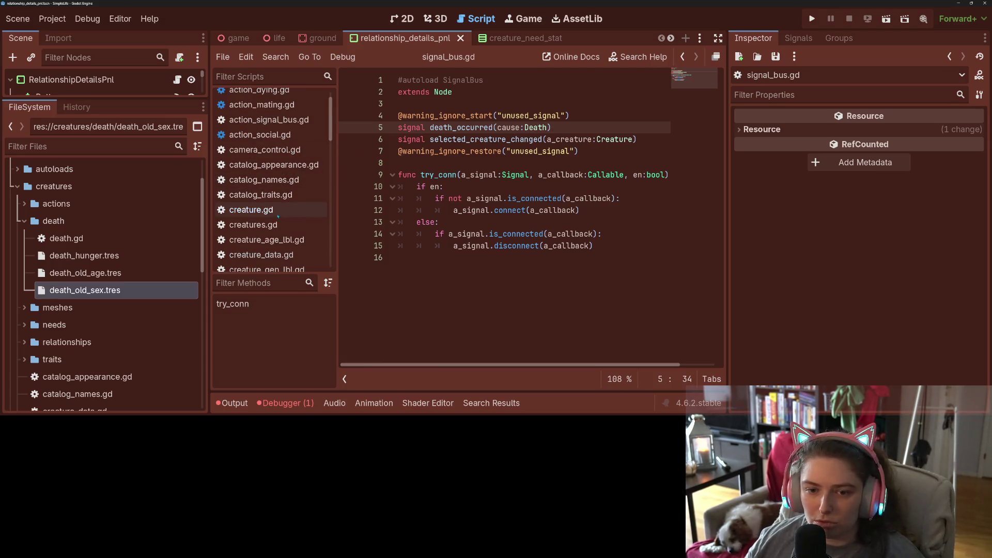
{"action": "left_click", "coordinate": [288, 254]}
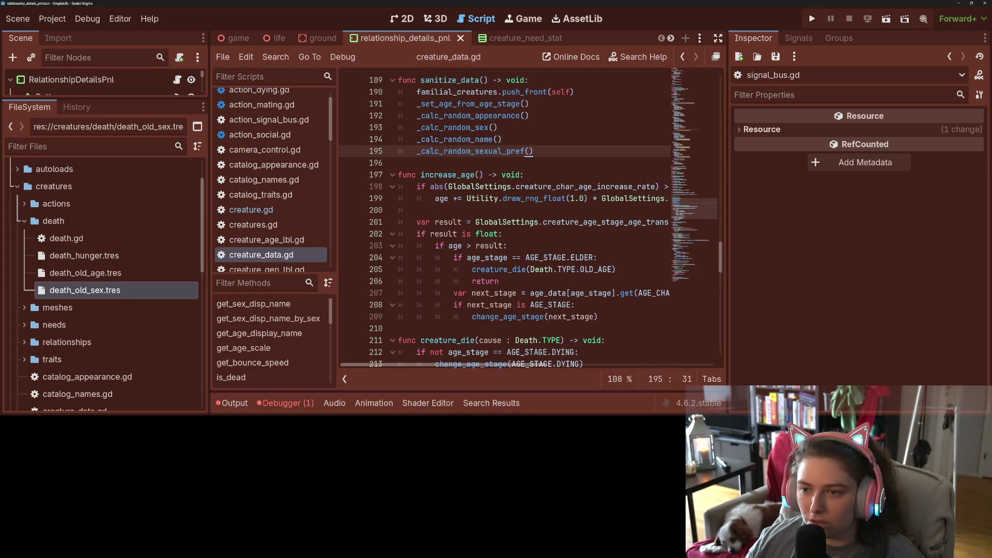
{"action": "scroll", "coordinate": [695, 197], "scroll_direction": "up", "scroll_amount": 3}
{"action": "left_click", "coordinate": [696, 172]}
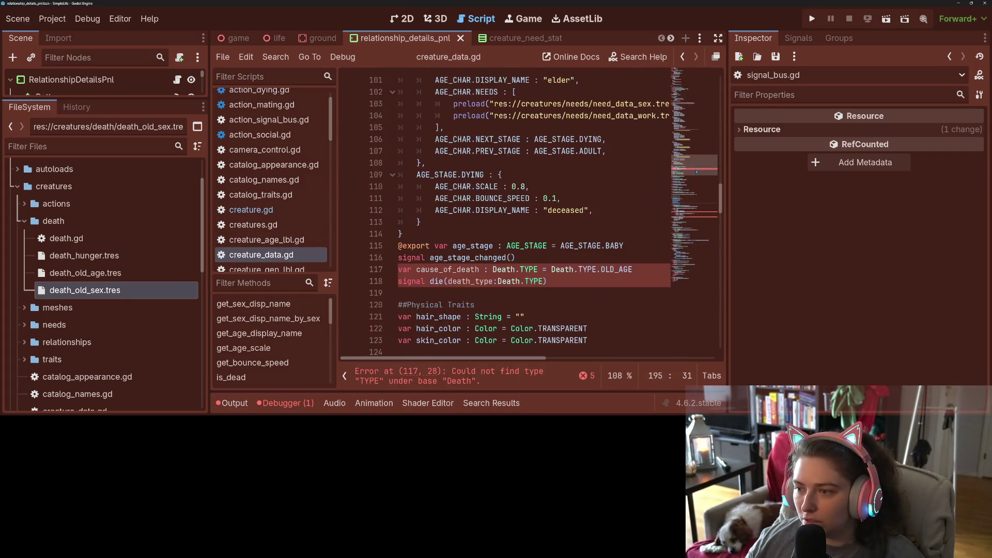
{"action": "left_click", "coordinate": [593, 271]}
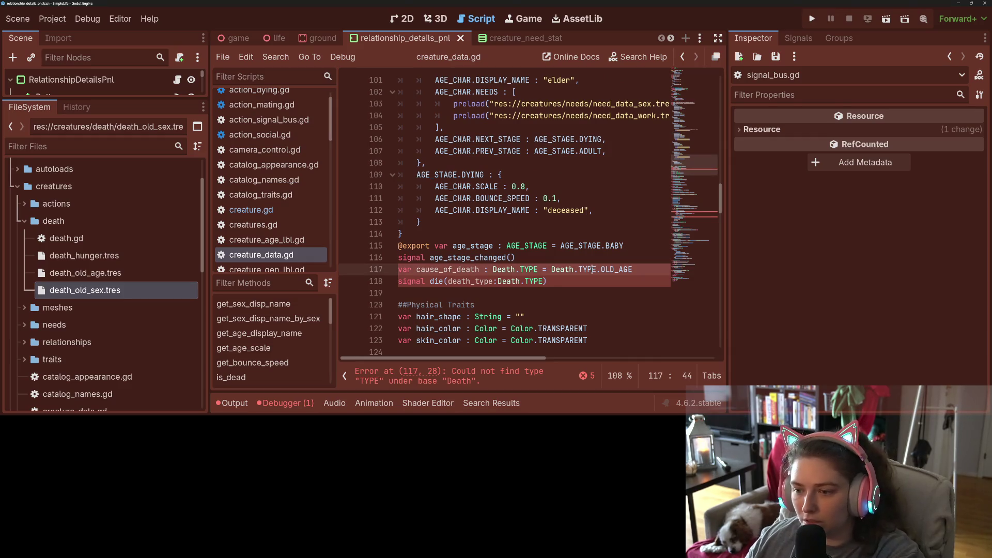
{"action": "double_click", "coordinate": [503, 270]}
{"action": "double_click", "coordinate": [531, 269]}
{"action": "key", "text": "BackSpace"}
{"action": "key", "text": "BackSpace"}
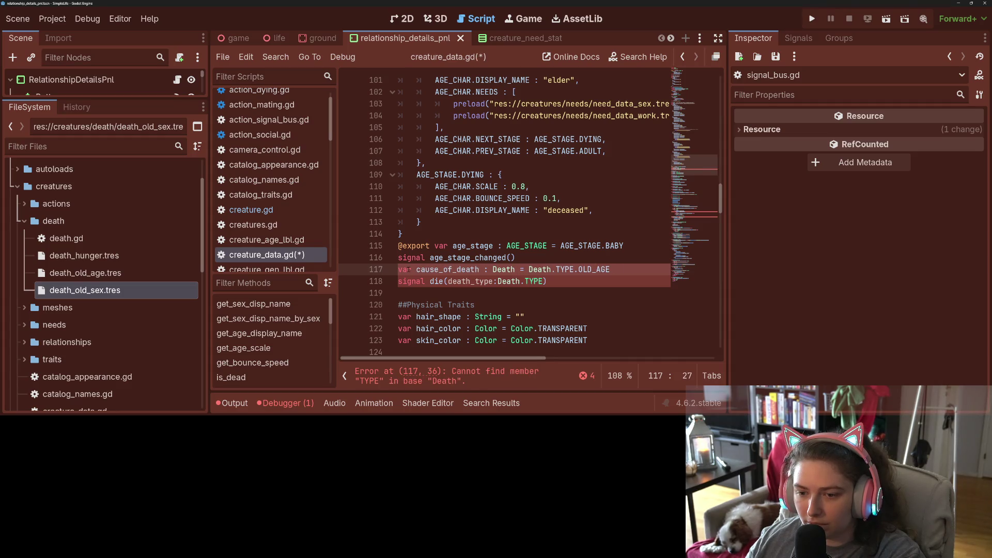
{"action": "double_click", "coordinate": [477, 269]}
{"action": "double_click", "coordinate": [504, 269]}
{"action": "left_click", "coordinate": [511, 269]}
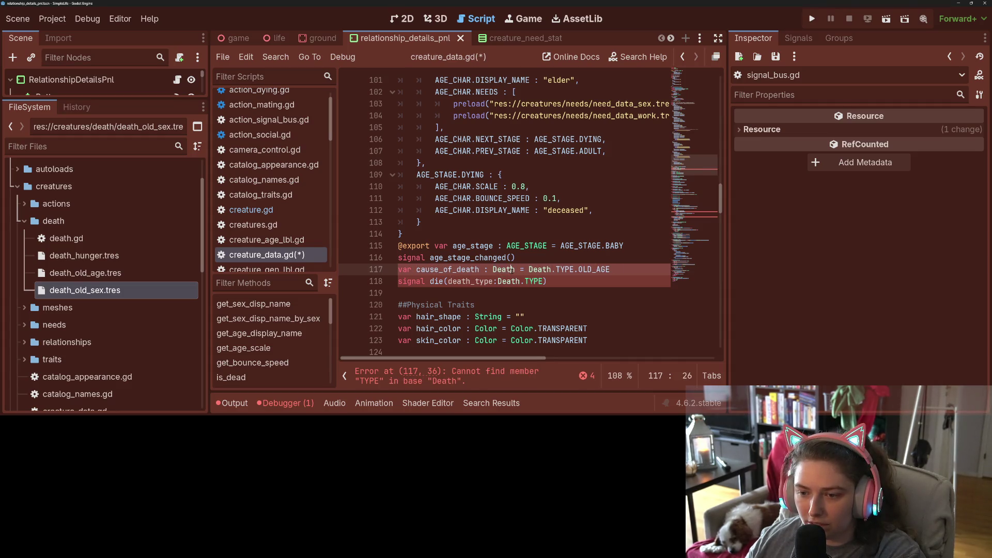
{"action": "double_click", "coordinate": [534, 281]}
{"action": "key", "text": "BackSpace"}
{"action": "key", "text": "BackSpace"}
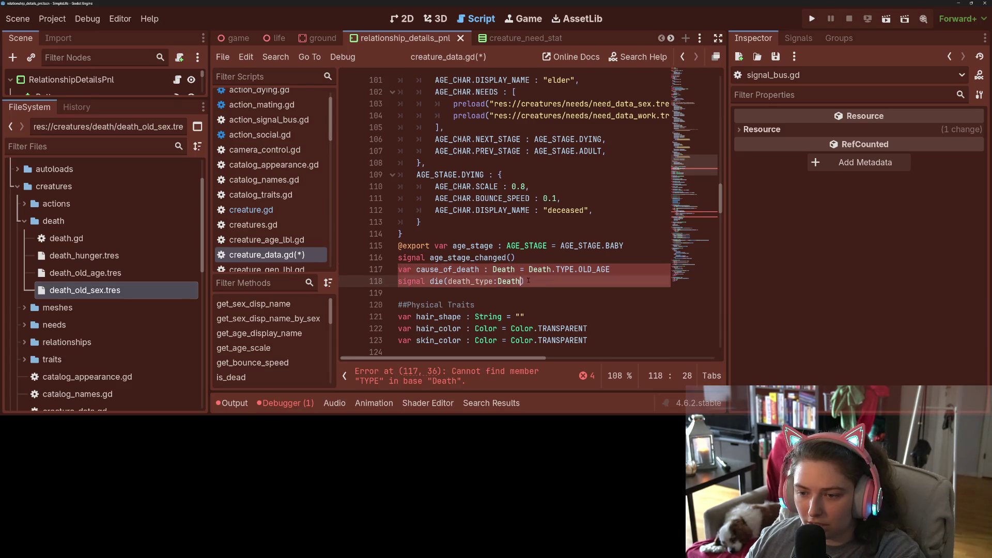
Step: Rework the creature_die call's OLD_AGE argument, drop .TYPE from its cause parameter type, and save
{"action": "left_click", "coordinate": [550, 271]}
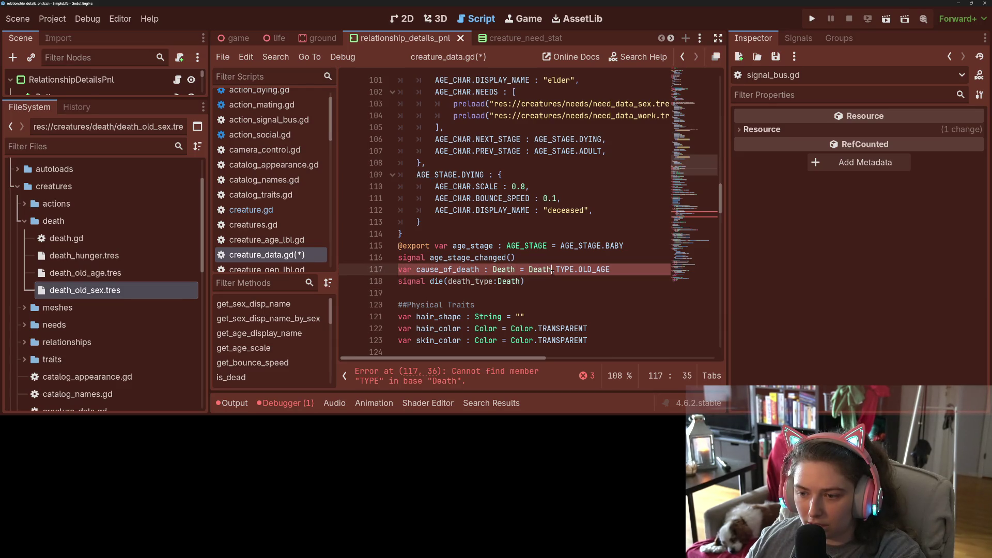
{"action": "key", "text": "End"}
{"action": "key", "text": "shift+Left"}
{"action": "key", "text": "shift+Left"}
{"action": "key", "text": "shift+Left"}
{"action": "left_click_drag", "start_coordinate": [564, 269], "coordinate": [529, 271]}
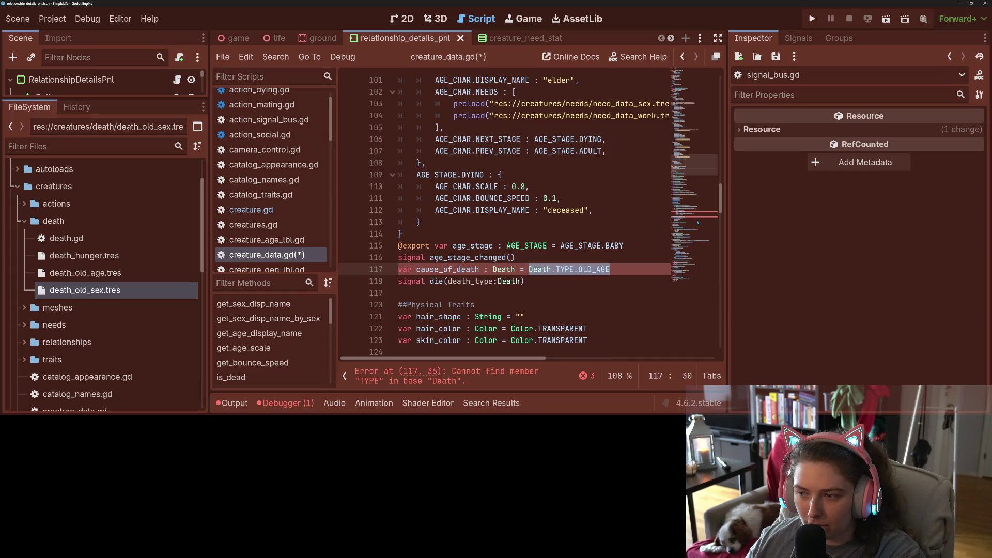
{"action": "left_click", "coordinate": [697, 222]}
{"action": "double_click", "coordinate": [594, 222]}
{"action": "key", "text": "BackSpace"}
{"action": "key", "text": "BackSpace"}
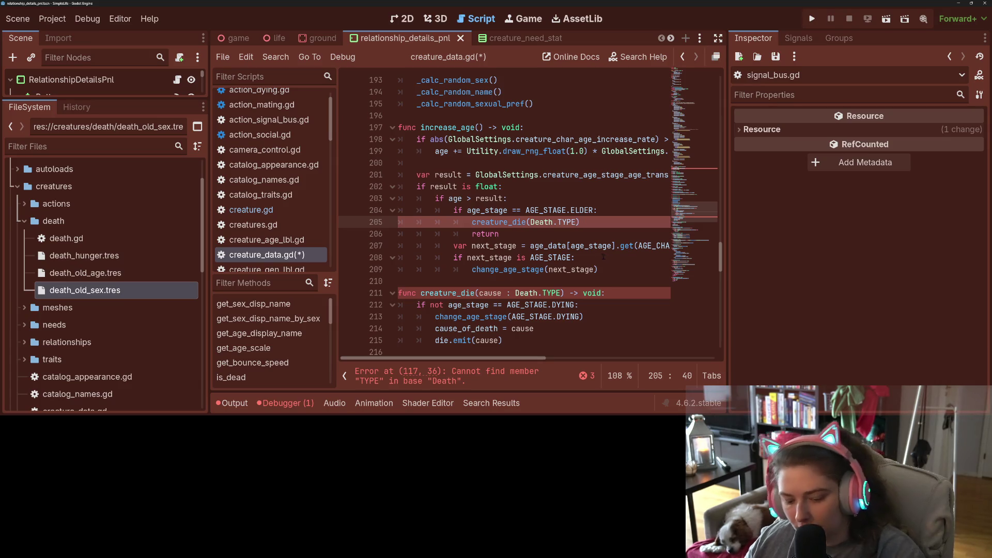
{"action": "type", "text": ".OLD_AGE"}
{"action": "left_click", "coordinate": [558, 222]}
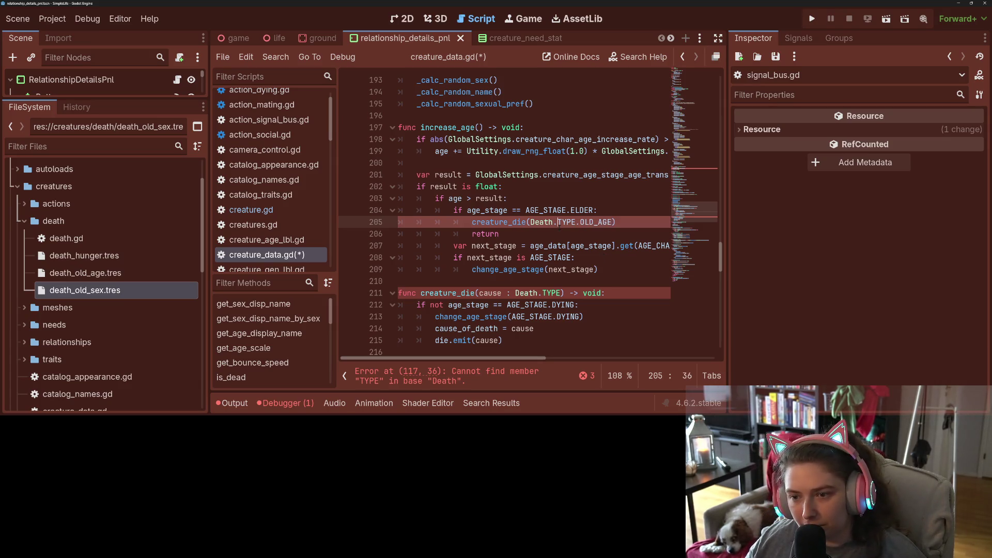
{"action": "double_click", "coordinate": [558, 293]}
{"action": "key", "text": "BackSpace"}
{"action": "key", "text": "BackSpace"}
{"action": "key", "text": "ctrl+s"}
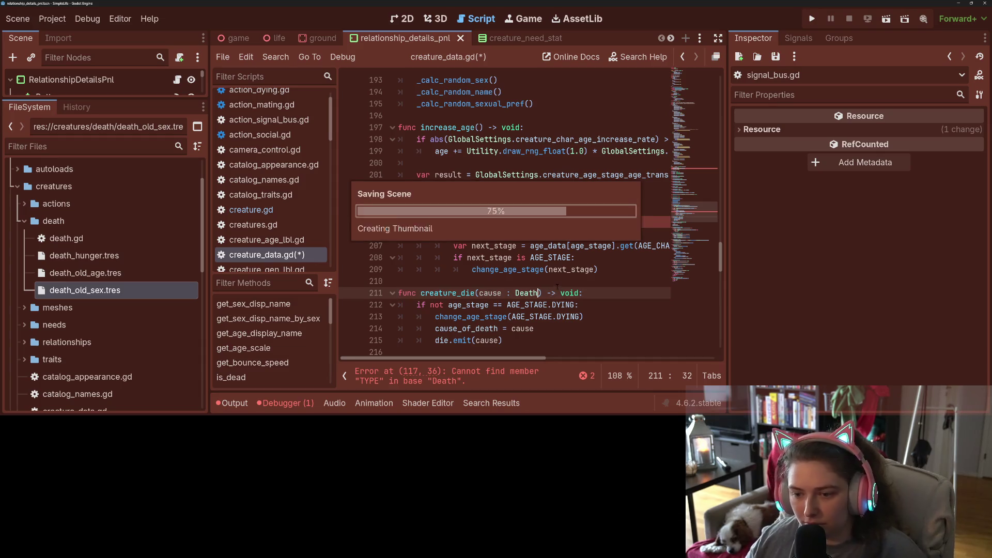
Step: Collapse the age_data dictionary and add a blank line below the age_stage_changed signal
{"action": "scroll", "coordinate": [557, 287], "scroll_direction": "down", "scroll_amount": 10}
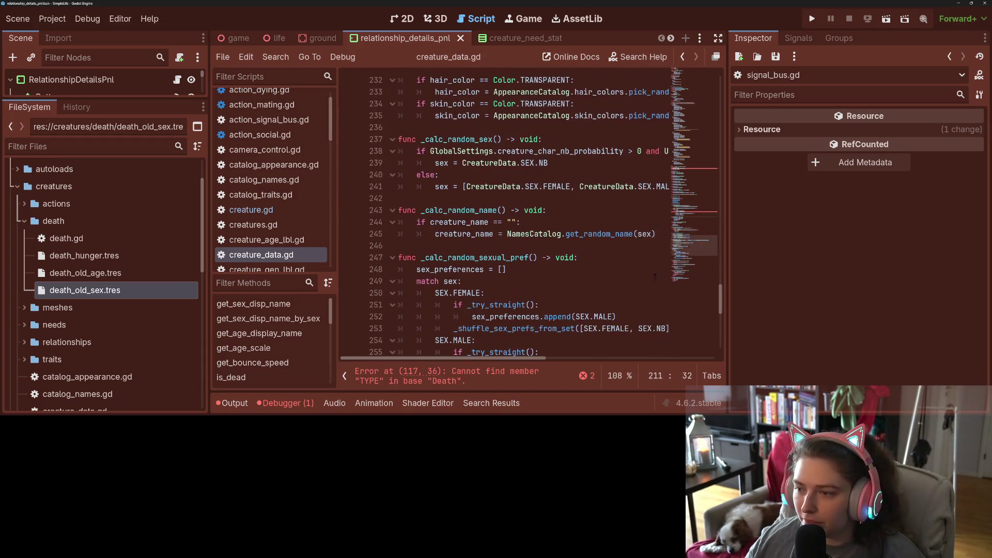
{"action": "scroll", "coordinate": [701, 174], "scroll_direction": "up", "scroll_amount": 4}
{"action": "left_click_drag", "start_coordinate": [689, 229], "coordinate": [702, 48]}
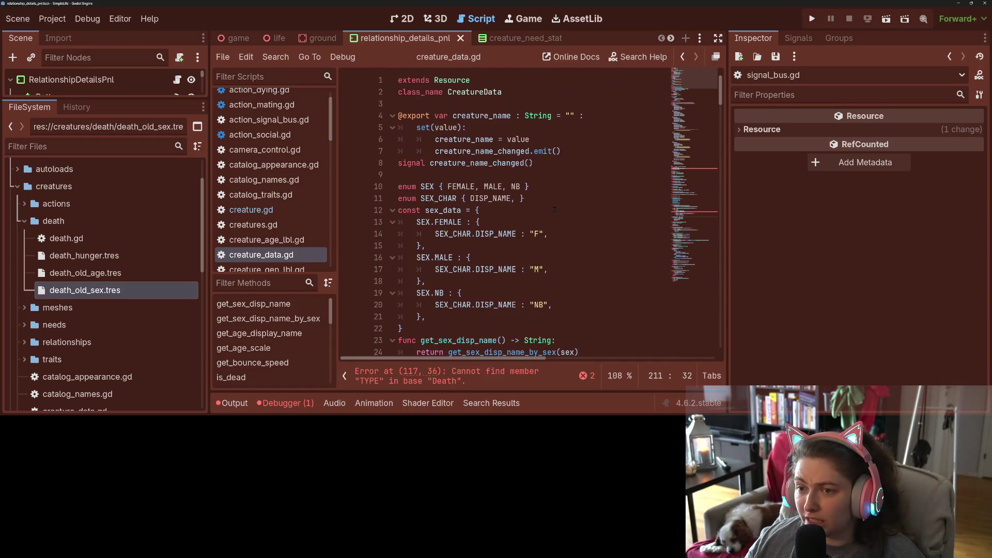
{"action": "scroll", "coordinate": [553, 210], "scroll_direction": "down", "scroll_amount": 1}
{"action": "scroll", "coordinate": [527, 215], "scroll_direction": "up", "scroll_amount": 1}
{"action": "scroll", "coordinate": [504, 219], "scroll_direction": "down", "scroll_amount": 3}
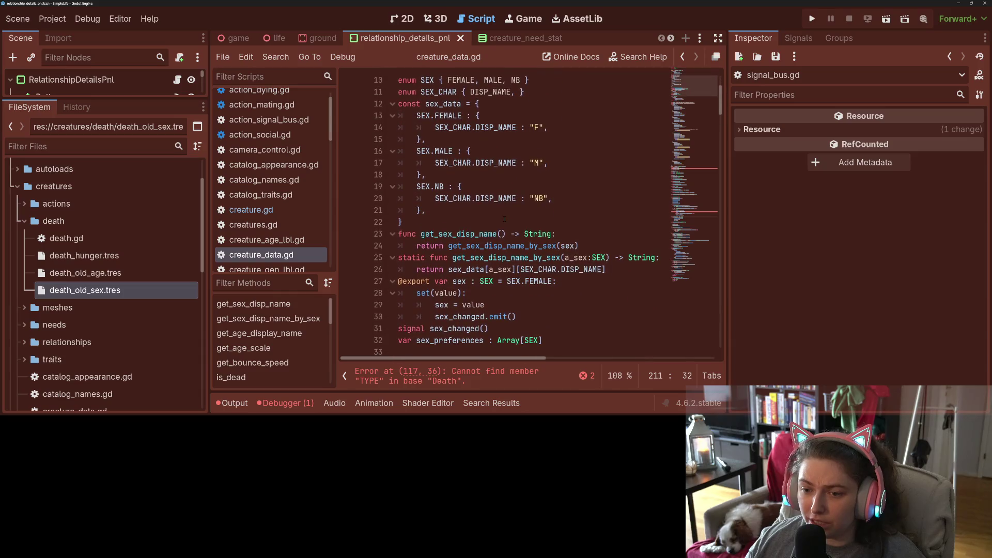
{"action": "scroll", "coordinate": [481, 278], "scroll_direction": "down", "scroll_amount": 3}
{"action": "scroll", "coordinate": [481, 277], "scroll_direction": "down", "scroll_amount": 3}
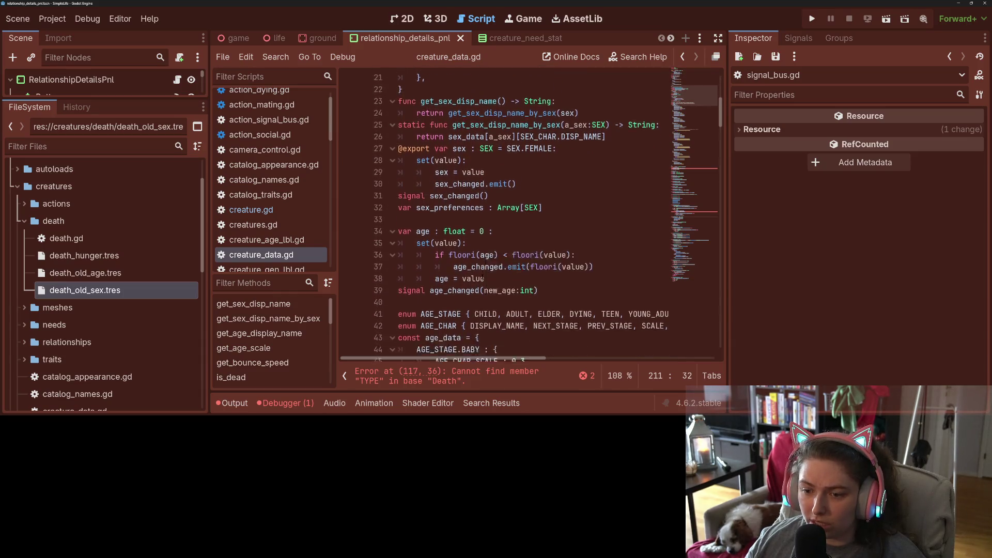
{"action": "left_click", "coordinate": [458, 212]}
{"action": "left_click", "coordinate": [458, 220]}
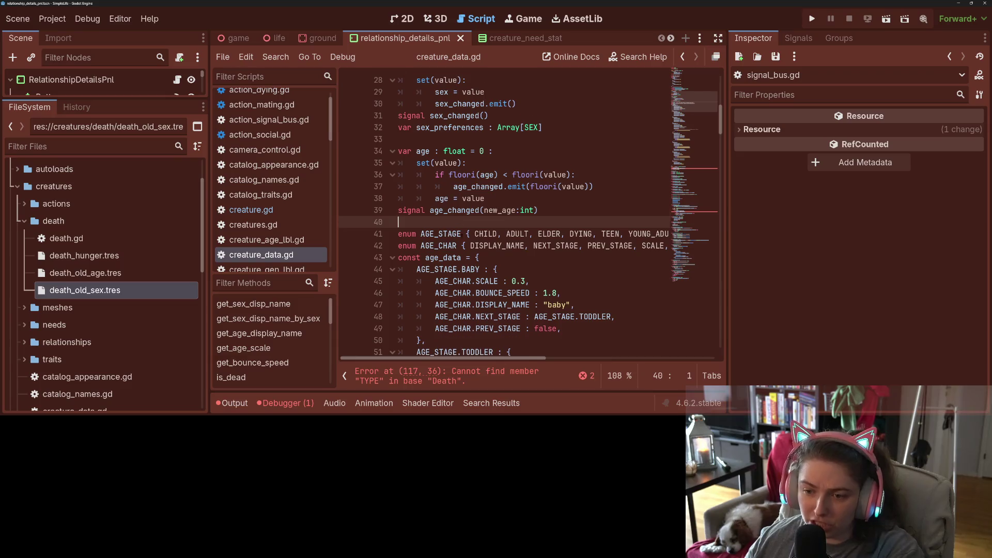
{"action": "scroll", "coordinate": [458, 219], "scroll_direction": "down", "scroll_amount": 15}
{"action": "scroll", "coordinate": [531, 216], "scroll_direction": "down", "scroll_amount": 3}
{"action": "scroll", "coordinate": [530, 216], "scroll_direction": "up", "scroll_amount": 18}
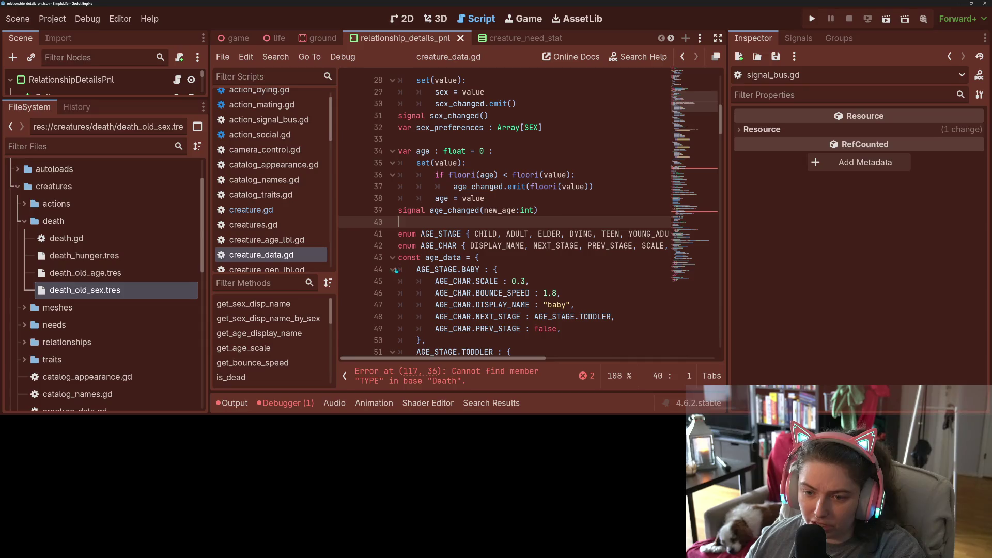
{"action": "left_click", "coordinate": [393, 258]}
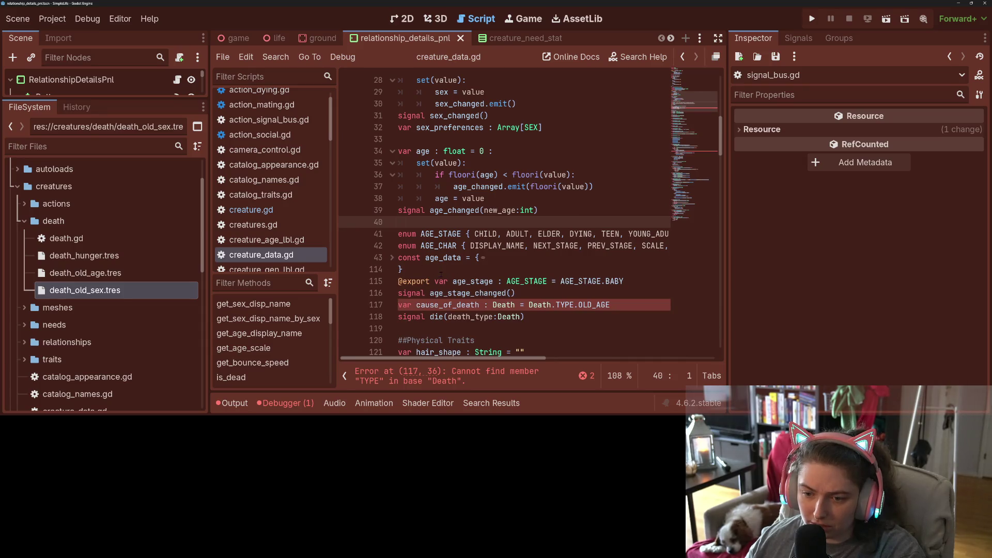
{"action": "left_click", "coordinate": [400, 281]}
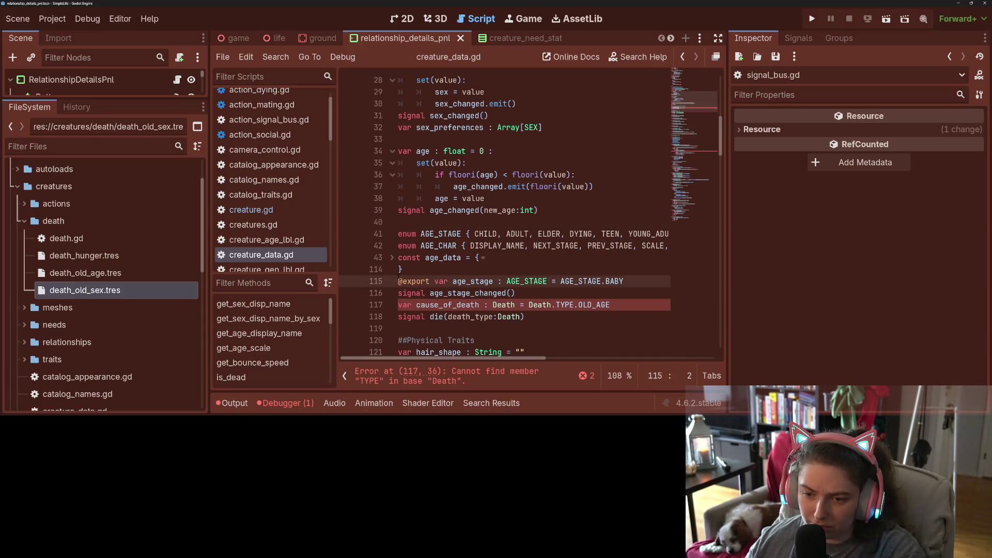
{"action": "left_click", "coordinate": [516, 292]}
{"action": "key", "text": "Return"}
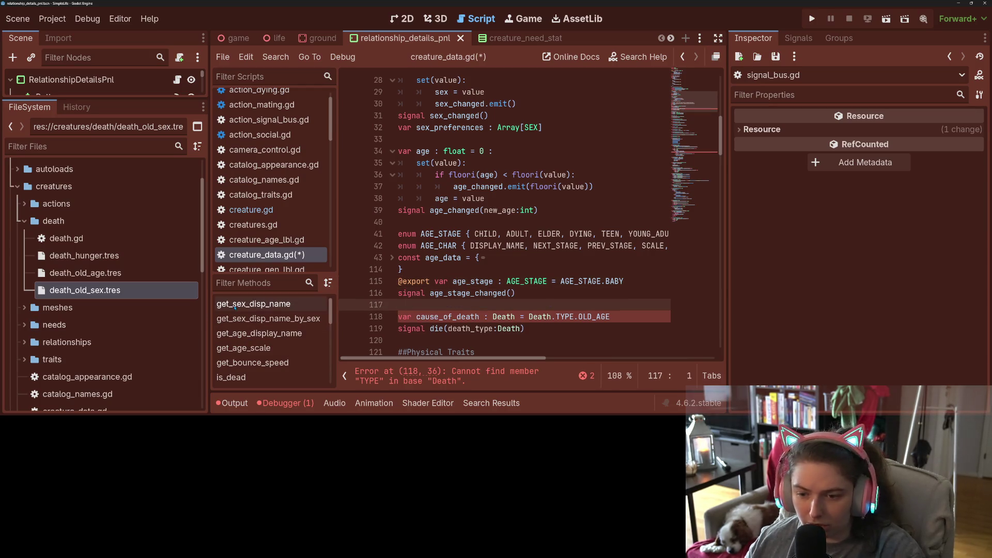
{"action": "type", "text": "const"}
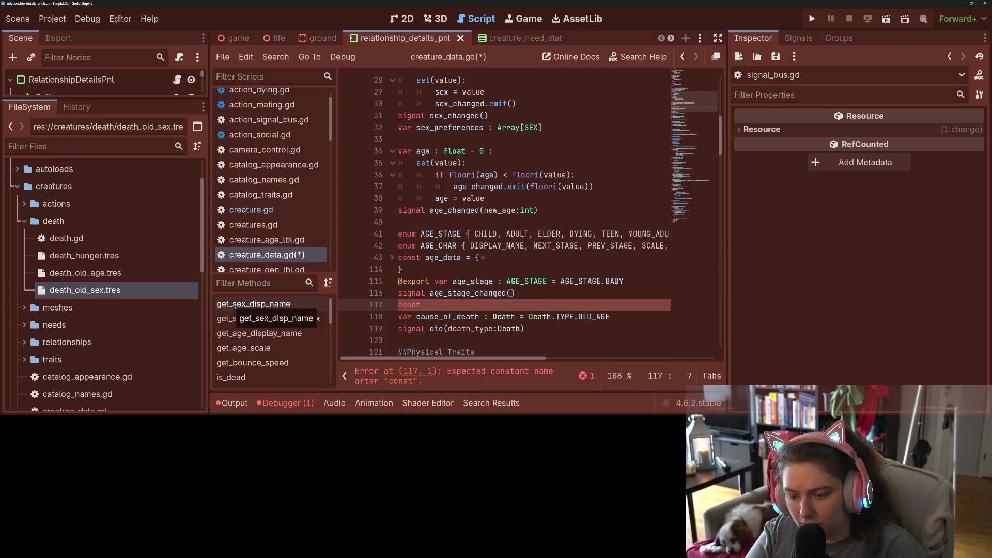
{"action": "key", "text": "BackSpace"}
{"action": "key", "text": "BackSpace"}
{"action": "key", "text": "BackSpace"}
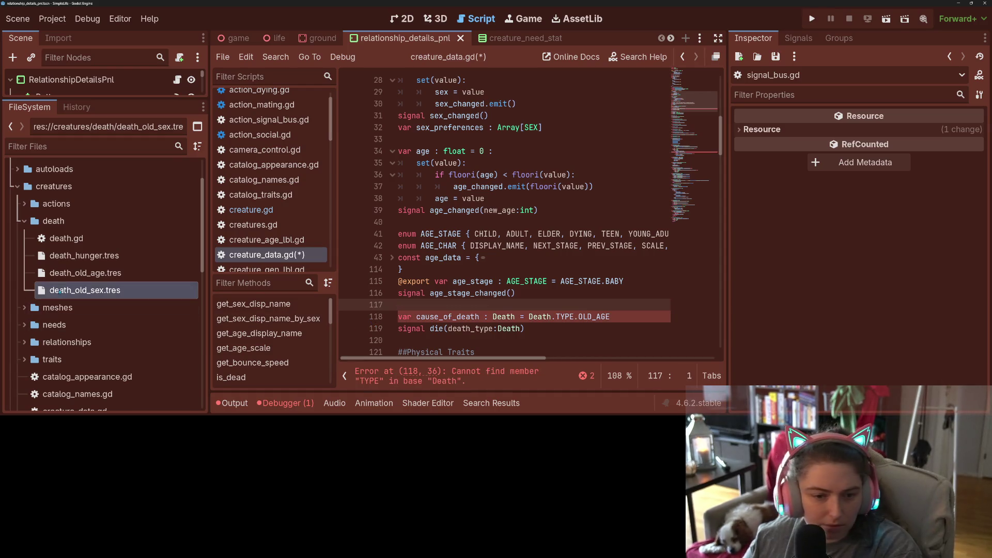
Step: Preload death_old_age.tres as const DEATH_OLD_AGE, set cause_of_death's default to null, and save
{"action": "left_click_drag", "start_coordinate": [85, 273], "coordinate": [504, 304]}
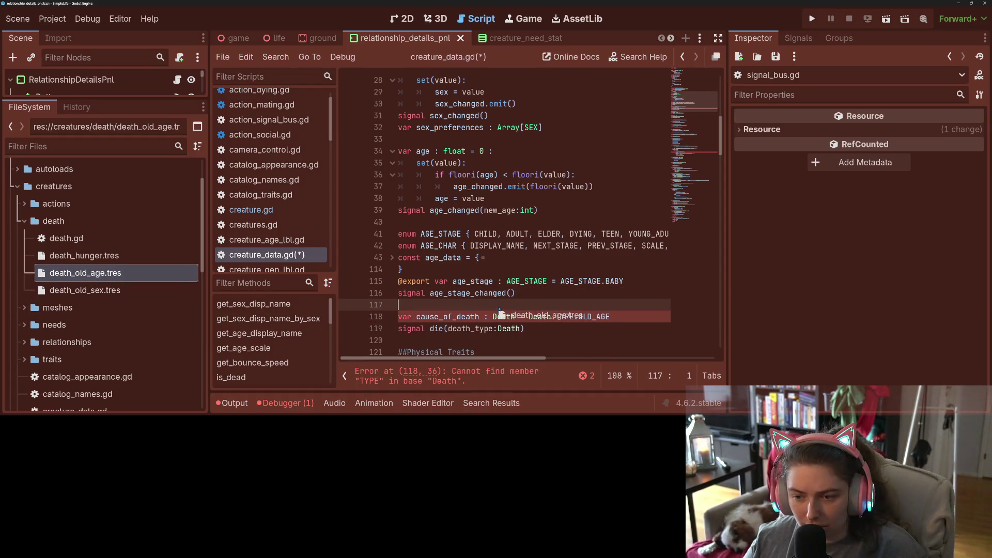
{"action": "double_click", "coordinate": [463, 305]}
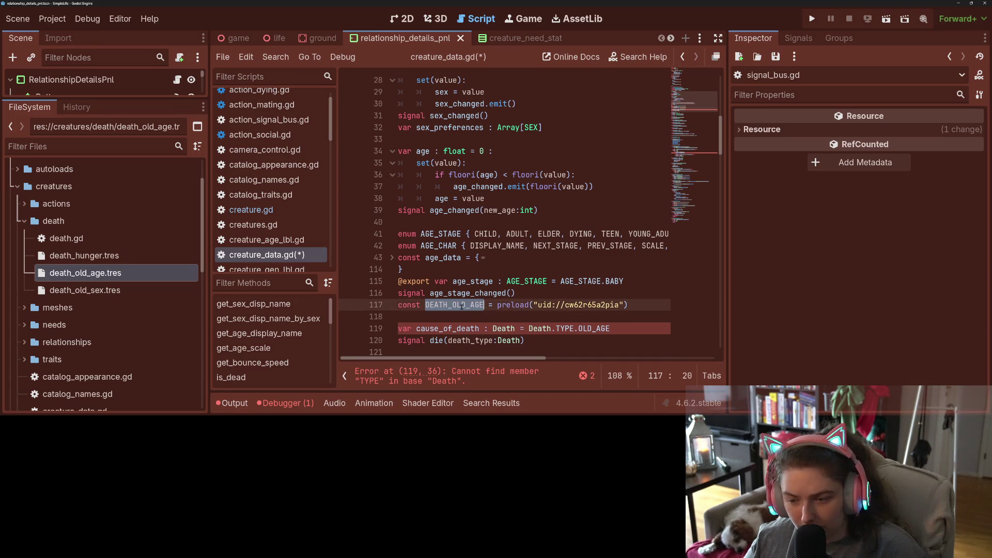
{"action": "mouse_move", "coordinate": [528, 328]}
{"action": "left_mouse_down"}
{"action": "mouse_move", "coordinate": [592, 329]}
{"action": "mouse_move", "coordinate": [515, 328]}
{"action": "left_mouse_up"}
{"action": "key", "text": "BackSpace"}
{"action": "type", "text": "= null"}
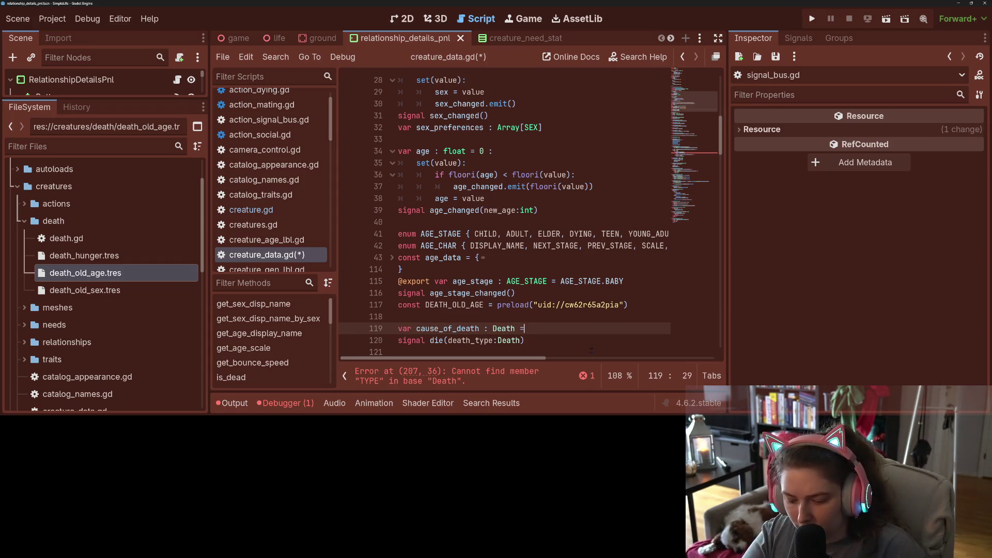
{"action": "key", "text": "ctrl+s"}
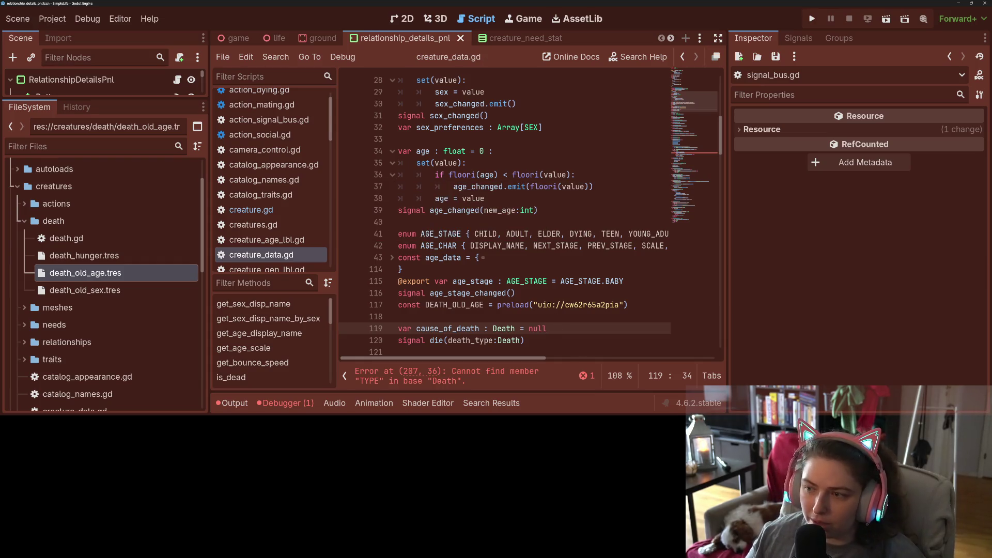
Step: Replace Death.TYPE.OLD_AGE in the creature_die call with DEATH_OLD_AGE
{"action": "scroll", "coordinate": [517, 233], "scroll_direction": "down", "scroll_amount": 20}
{"action": "left_click", "coordinate": [598, 237]}
{"action": "left_click_drag", "start_coordinate": [614, 237], "coordinate": [529, 237]}
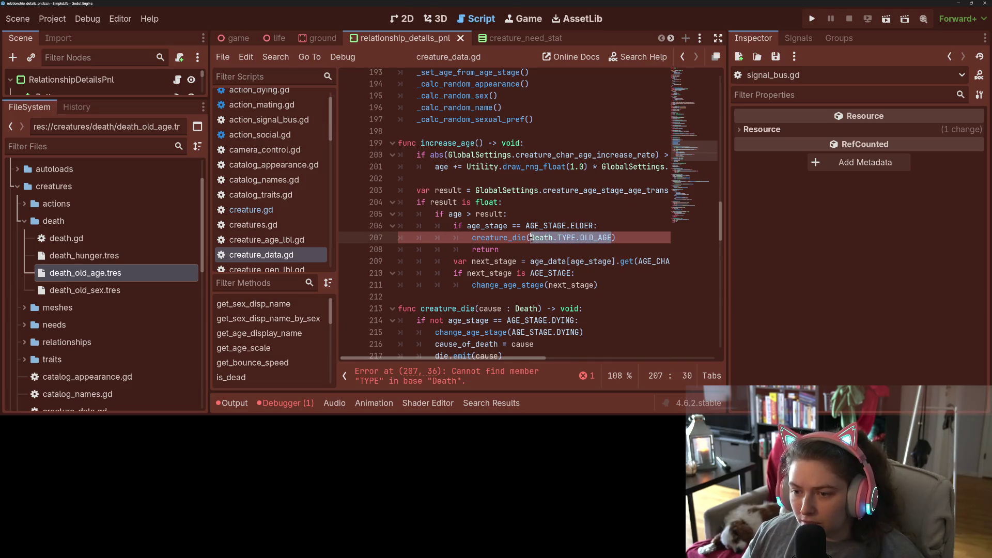
{"action": "type", "text": "DEATH_OLD_AGE"}
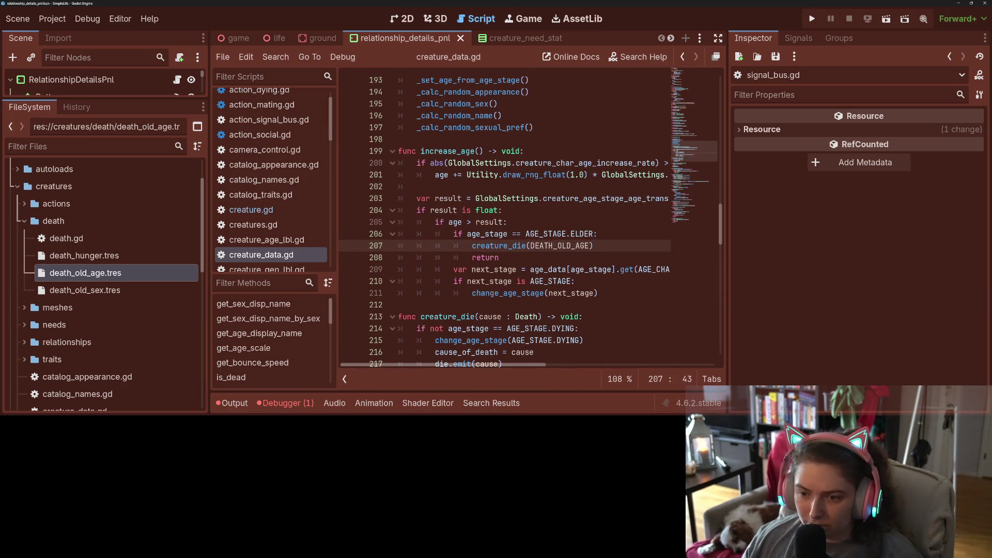
{"action": "mouse_move", "coordinate": [609, 269]}
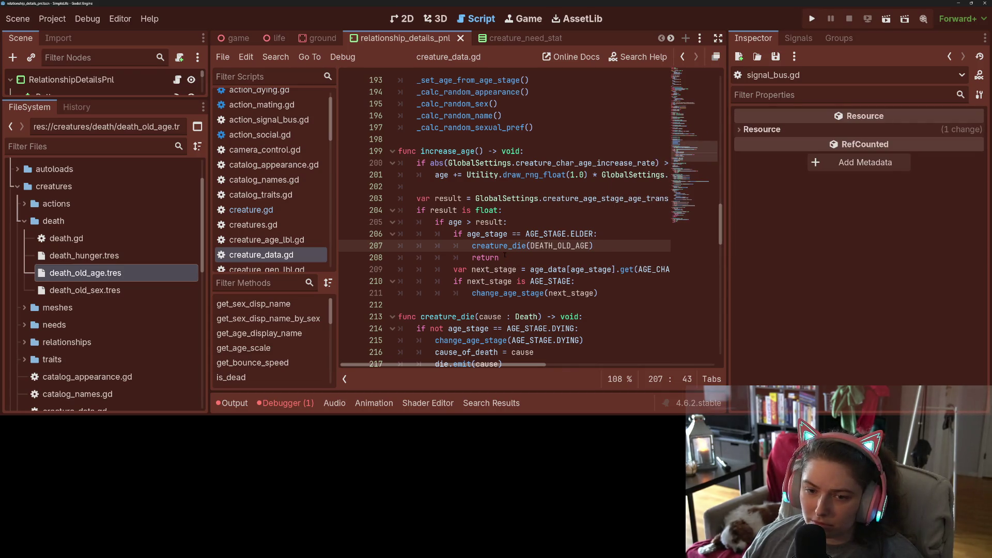
{"action": "scroll", "coordinate": [272, 166], "scroll_direction": "up", "scroll_amount": 2}
Step: Add a DEATH_OLD_SEX preload of death_old_sex.tres below the REL_ constants in action_mating.gd and save
{"action": "left_click", "coordinate": [262, 127]}
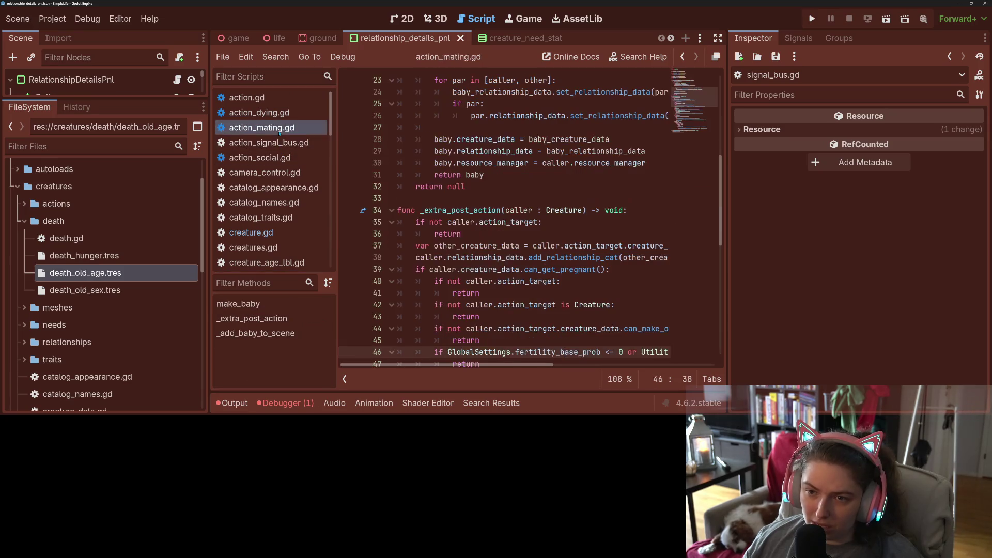
{"action": "scroll", "coordinate": [467, 222], "scroll_direction": "up", "scroll_amount": 6}
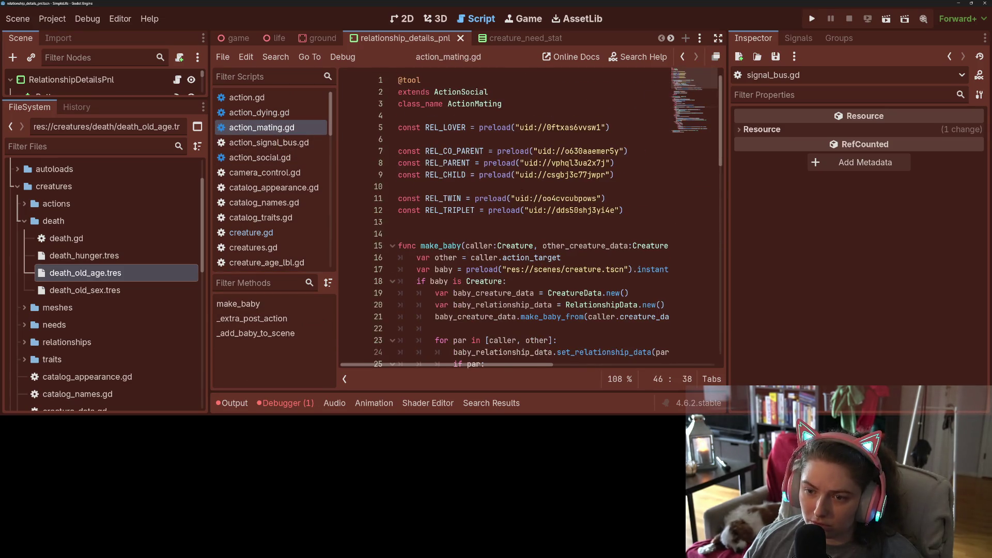
{"action": "left_click", "coordinate": [467, 222]}
{"action": "key", "text": "Return"}
{"action": "mouse_move", "coordinate": [84, 290]}
{"action": "left_mouse_down"}
{"action": "mouse_move", "coordinate": [202, 281]}
{"action": "mouse_move", "coordinate": [471, 232]}
{"action": "left_mouse_up"}
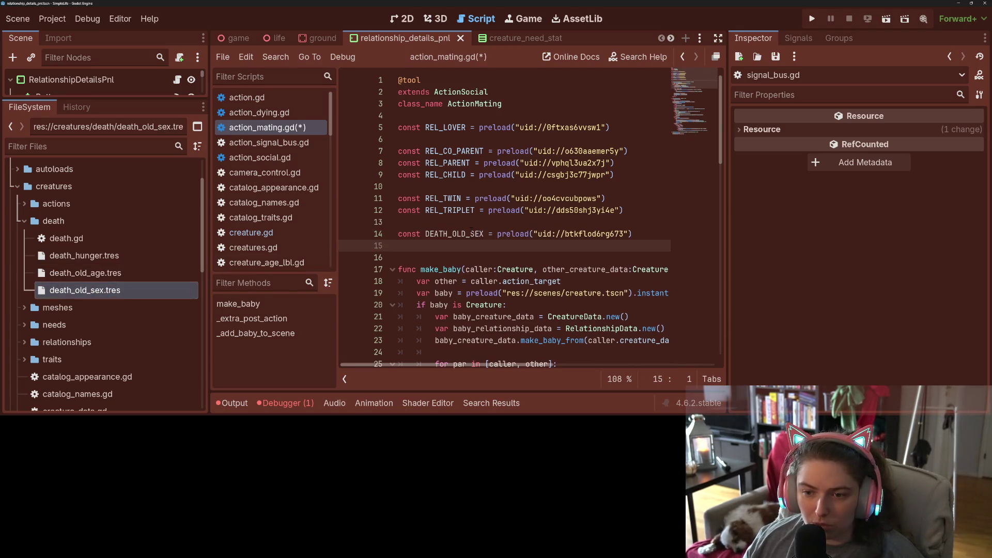
{"action": "key", "text": "BackSpace"}
{"action": "key", "text": "ctrl+s"}
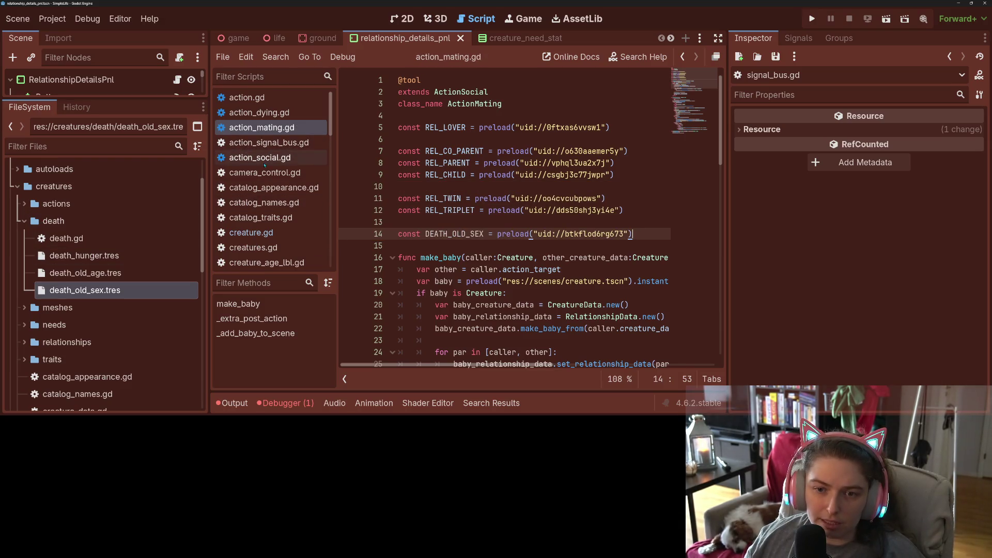
Step: Expand the needs folder in FileSystem and select the hunger need data resource
{"action": "scroll", "coordinate": [276, 174], "scroll_direction": "down", "scroll_amount": 3}
{"action": "scroll", "coordinate": [277, 173], "scroll_direction": "down", "scroll_amount": 3}
{"action": "scroll", "coordinate": [227, 231], "scroll_direction": "up", "scroll_amount": 2}
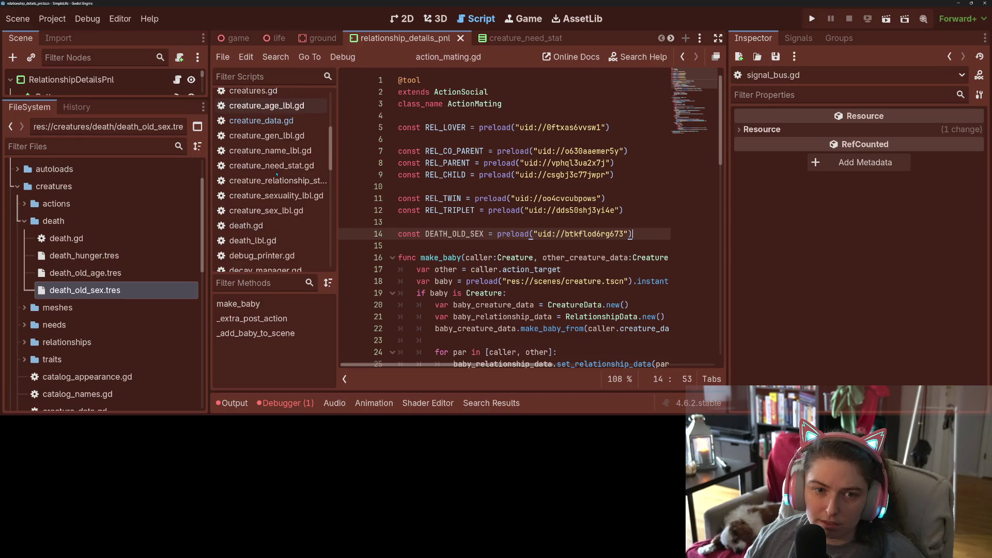
{"action": "left_click", "coordinate": [24, 324]}
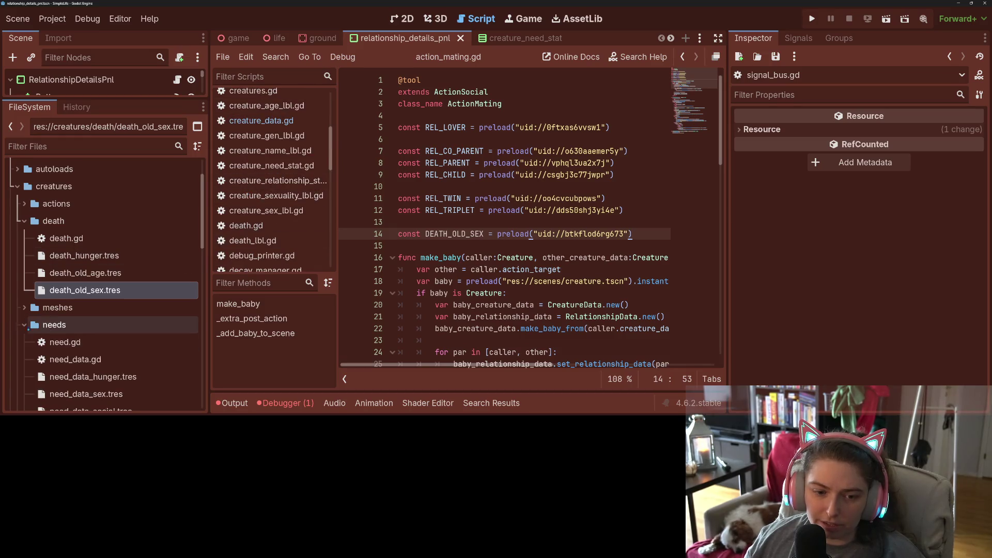
{"action": "scroll", "coordinate": [72, 353], "scroll_direction": "down", "scroll_amount": 1}
{"action": "scroll", "coordinate": [72, 353], "scroll_direction": "down", "scroll_amount": 2}
{"action": "left_click", "coordinate": [118, 284]}
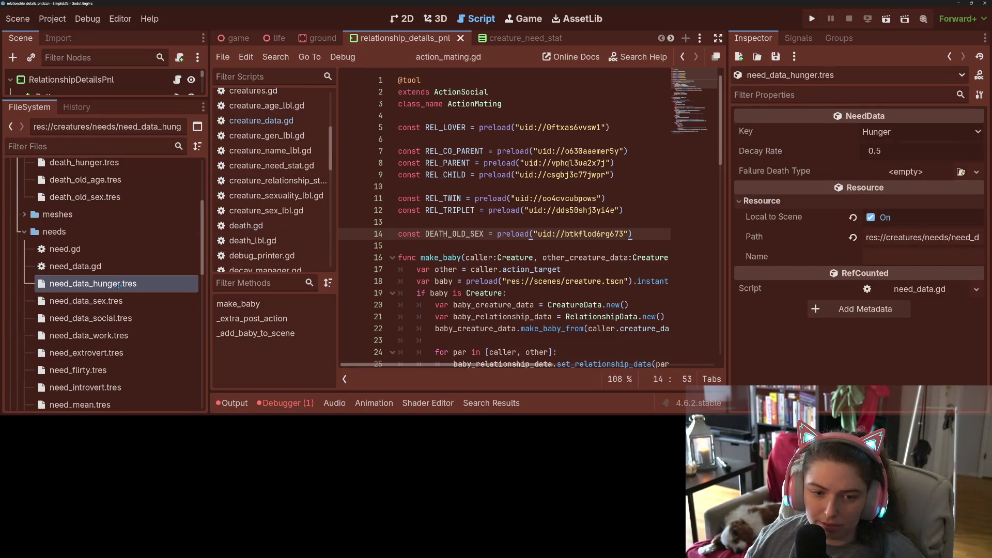
Step: Assign death_hunger.tres as the hunger need's Failure Death Type, save, and delete DEATH_OLD_SEX's preload uid
{"action": "scroll", "coordinate": [119, 315], "scroll_direction": "up", "scroll_amount": 2}
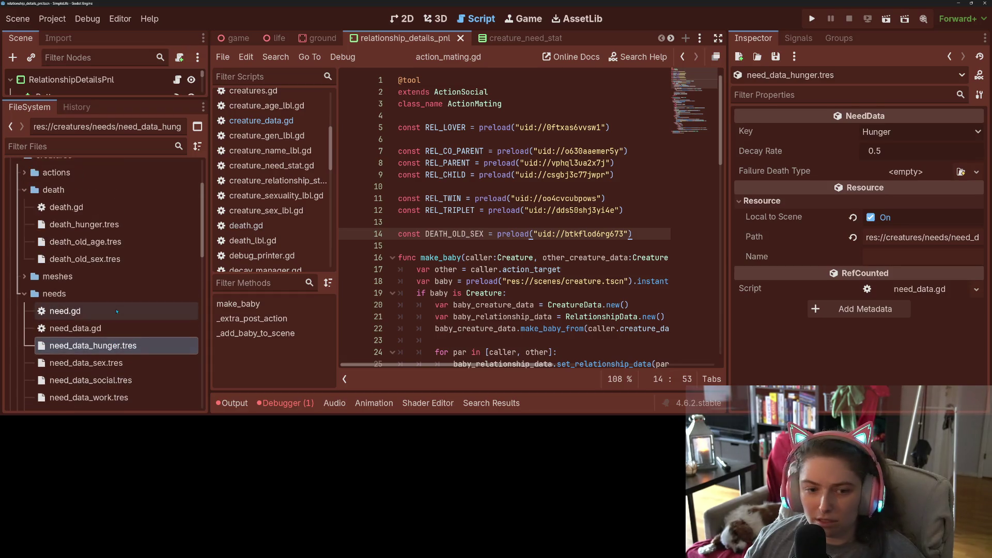
{"action": "mouse_move", "coordinate": [85, 225]}
{"action": "left_mouse_down"}
{"action": "mouse_move", "coordinate": [765, 204]}
{"action": "mouse_move", "coordinate": [927, 174]}
{"action": "left_mouse_up"}
{"action": "key", "text": "ctrl+s"}
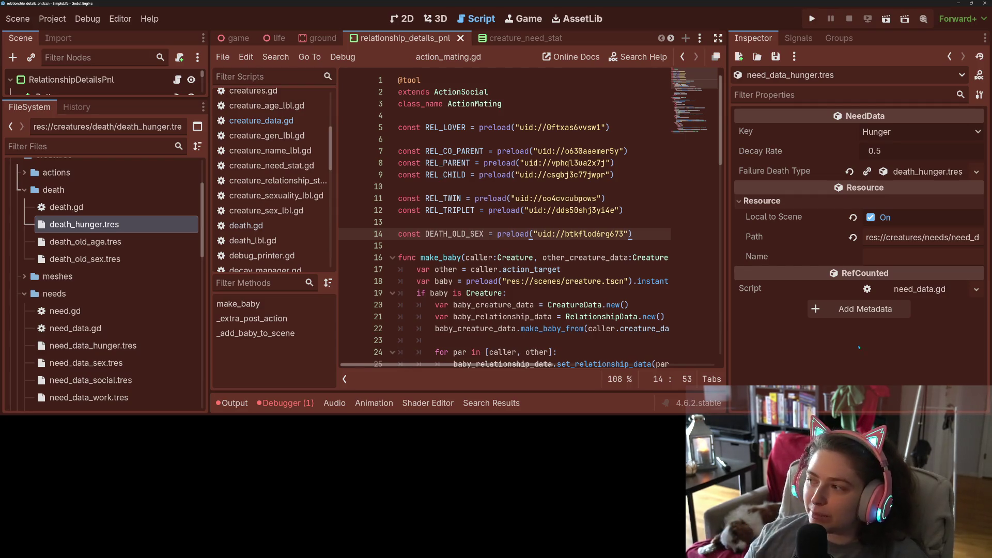
{"action": "double_click", "coordinate": [575, 234]}
{"action": "key", "text": "BackSpace"}
{"action": "key", "text": "BackSpace"}
{"action": "key", "text": "BackSpace"}
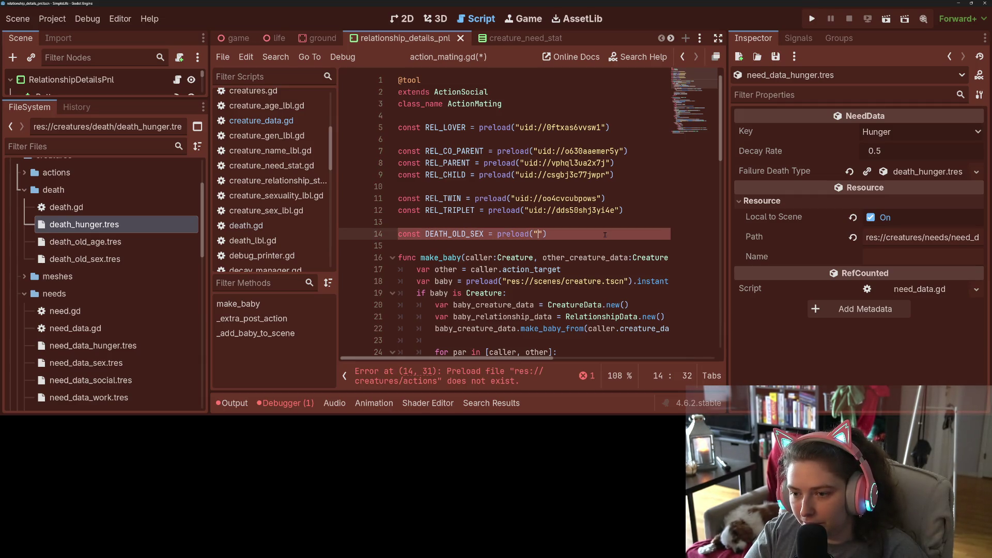
Step: Set DEATH_OLD_SEX to preload the res://creatures/death/death_old_sex.tres path and save action_mating.gd
{"action": "type", "text": "deatho"}
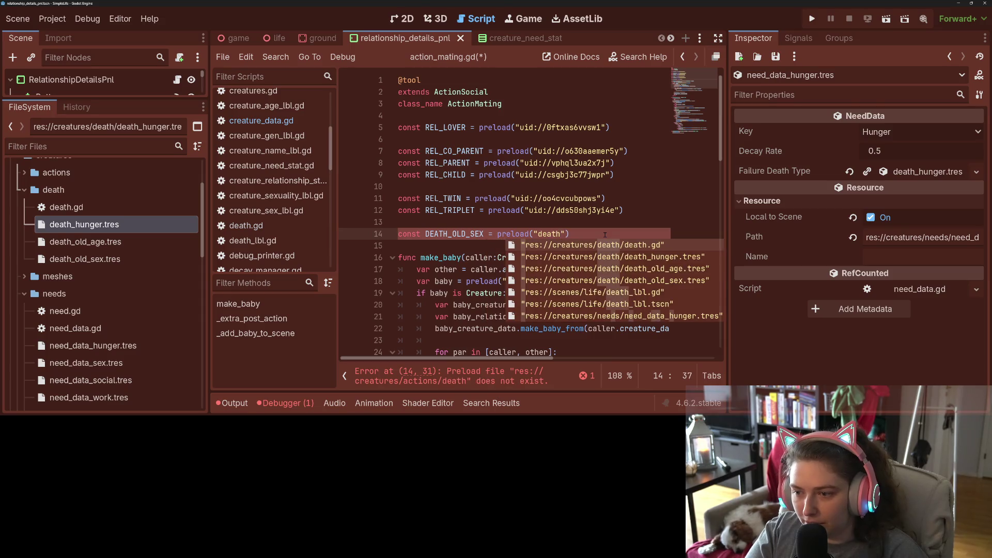
{"action": "key", "text": "Down"}
{"action": "key", "text": "Return"}
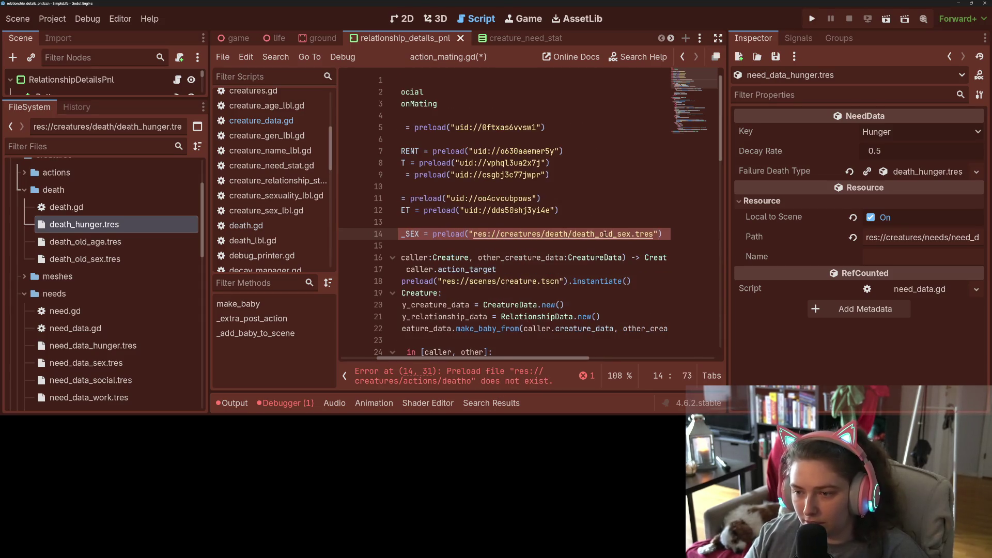
{"action": "key", "text": "ctrl+s"}
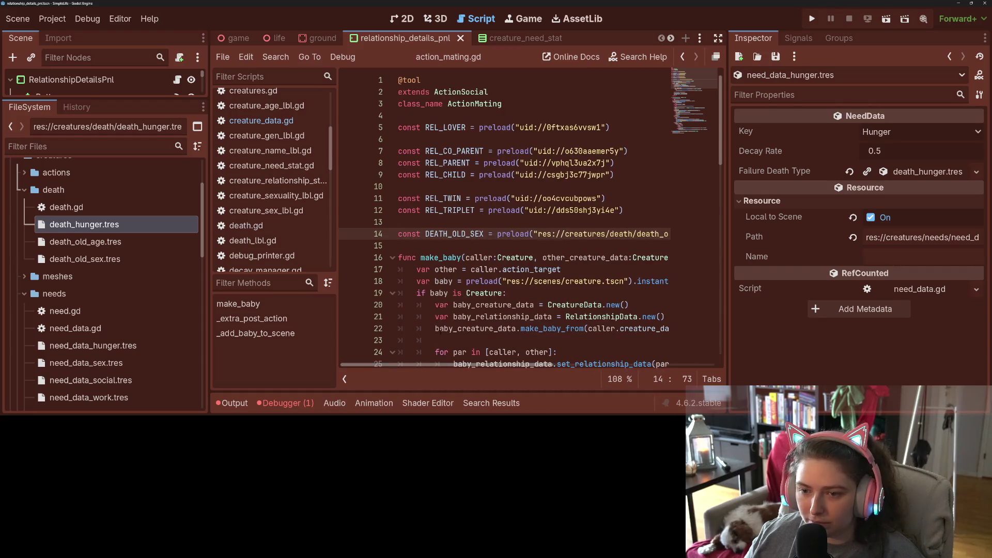
{"action": "key", "text": "Down"}
Step: Replace the DEATH_OLD_AGE uid in creature_data.gd with the death_old_age.tres path and save
{"action": "left_click", "coordinate": [258, 121]}
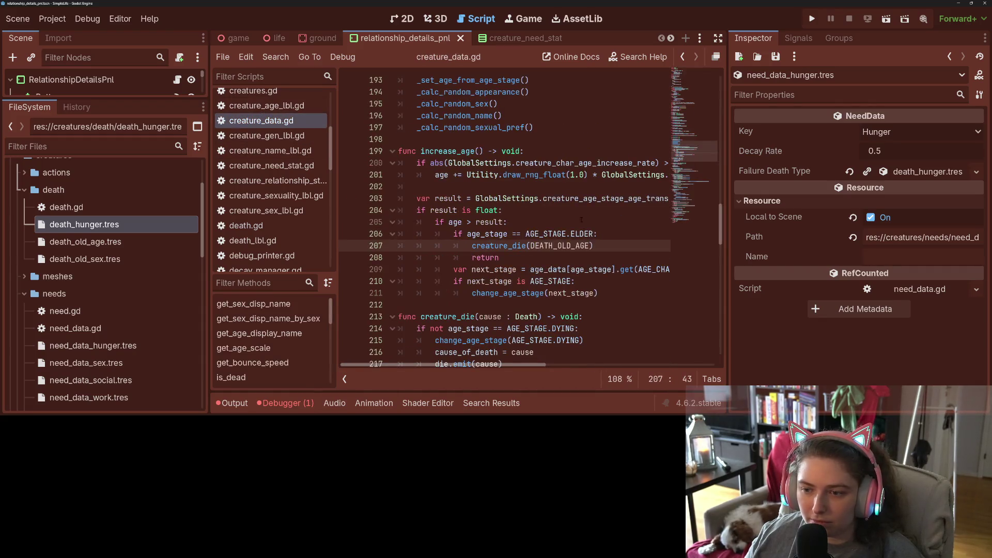
{"action": "scroll", "coordinate": [574, 253], "scroll_direction": "up", "scroll_amount": 15}
{"action": "scroll", "coordinate": [573, 252], "scroll_direction": "up", "scroll_amount": 4}
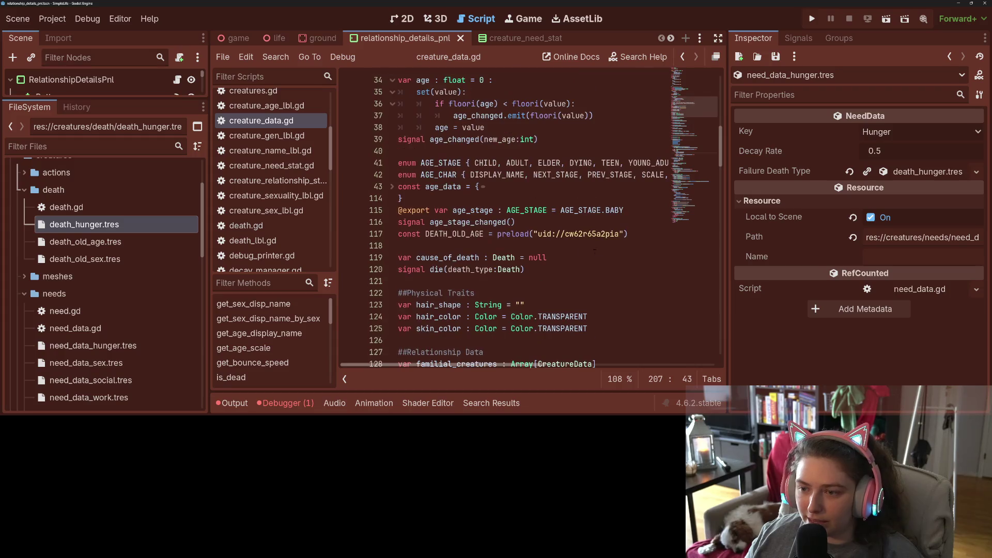
{"action": "left_click_drag", "start_coordinate": [623, 234], "coordinate": [536, 234]}
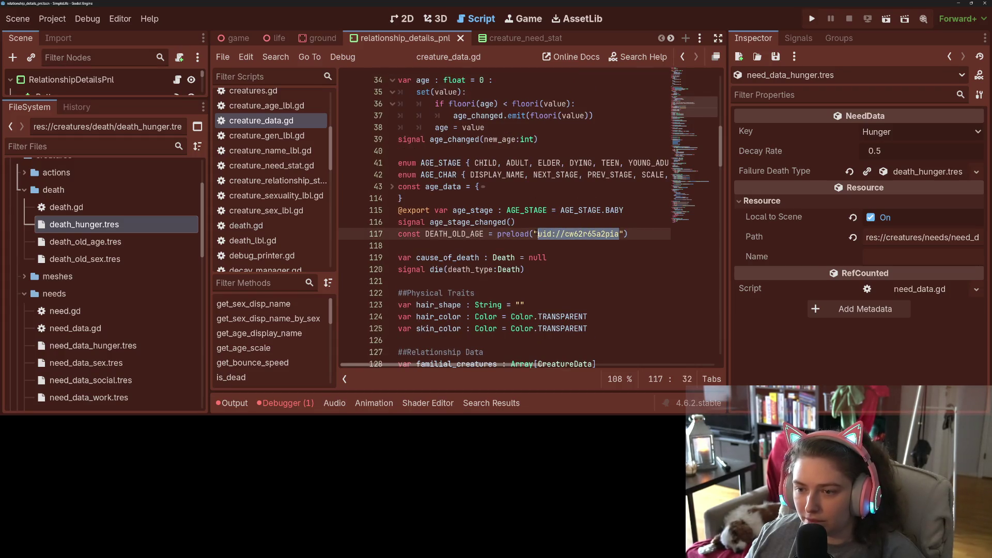
{"action": "type", "text": "dea"}
{"action": "key", "text": "Down"}
{"action": "key", "text": "Down"}
{"action": "key", "text": "Return"}
{"action": "key", "text": "ctrl+s"}
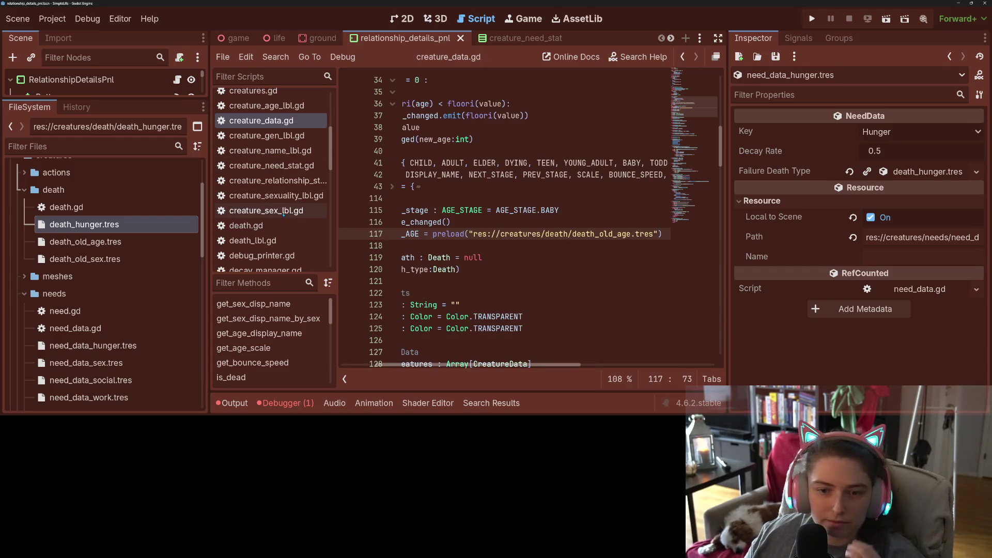
{"action": "scroll", "coordinate": [274, 207], "scroll_direction": "up", "scroll_amount": 4}
{"action": "left_click", "coordinate": [262, 127]}
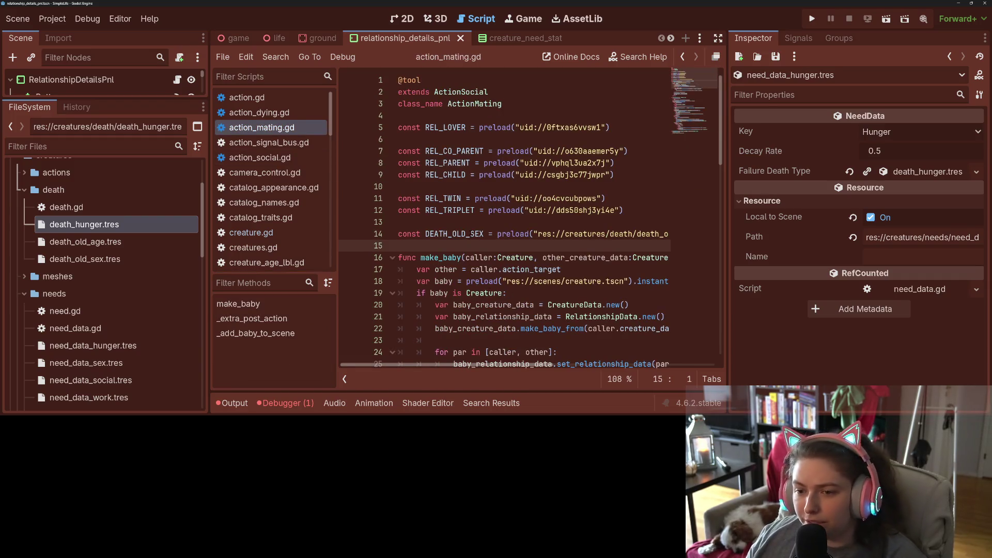
Step: Insert an indented blank line 40 above the if can_get_pregnant check in _extra_post_action
{"action": "left_click", "coordinate": [470, 234]}
{"action": "double_click", "coordinate": [470, 234]}
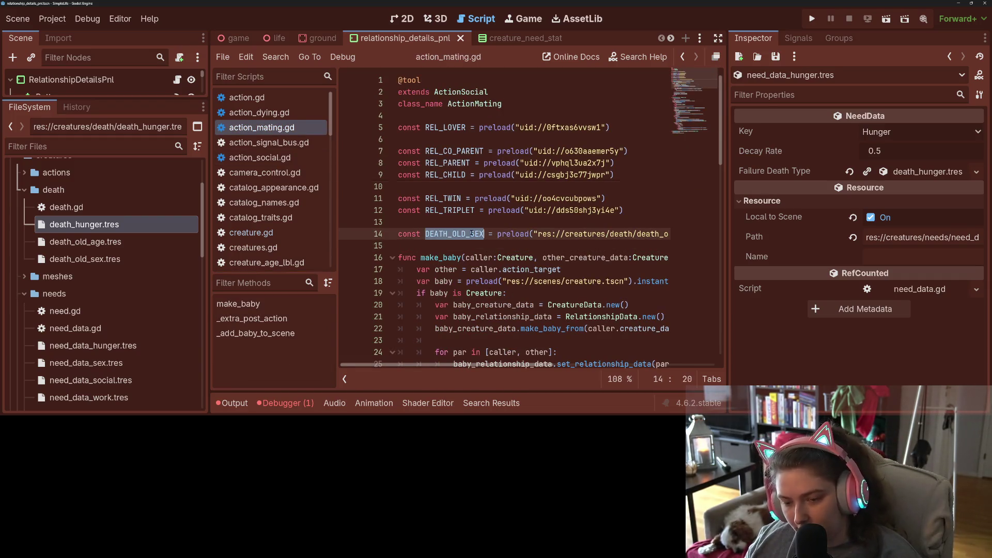
{"action": "scroll", "coordinate": [470, 234], "scroll_direction": "down", "scroll_amount": 4}
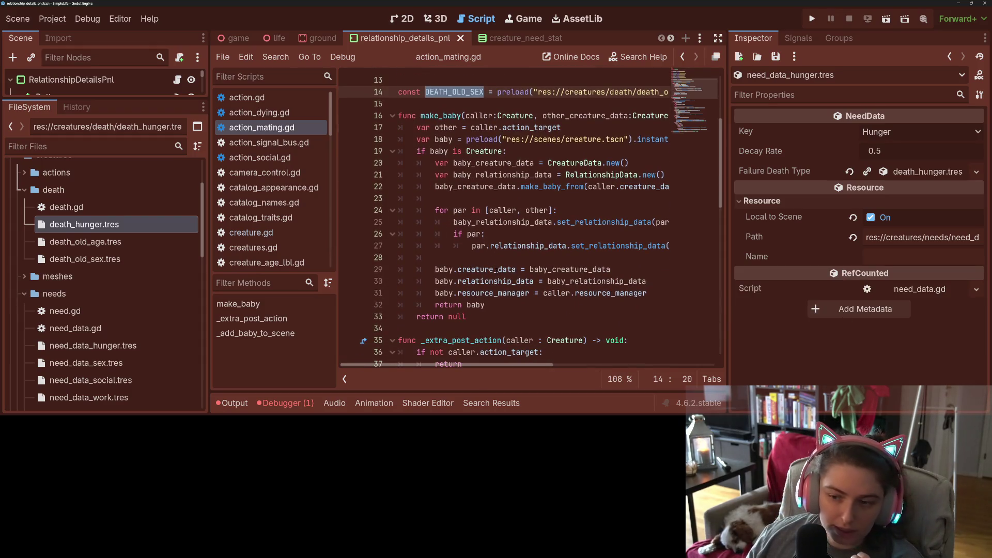
{"action": "scroll", "coordinate": [495, 269], "scroll_direction": "down", "scroll_amount": 7}
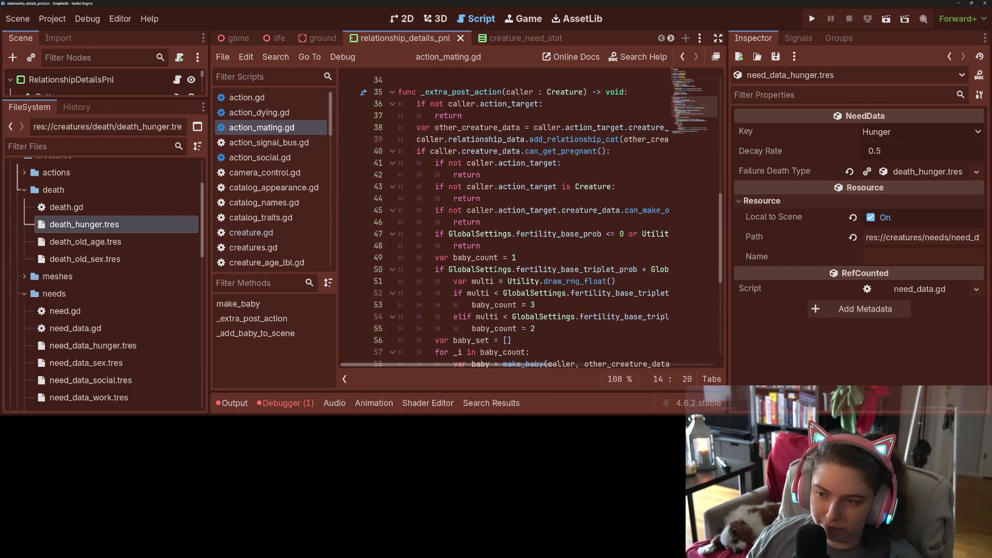
{"action": "scroll", "coordinate": [494, 269], "scroll_direction": "up", "scroll_amount": 2}
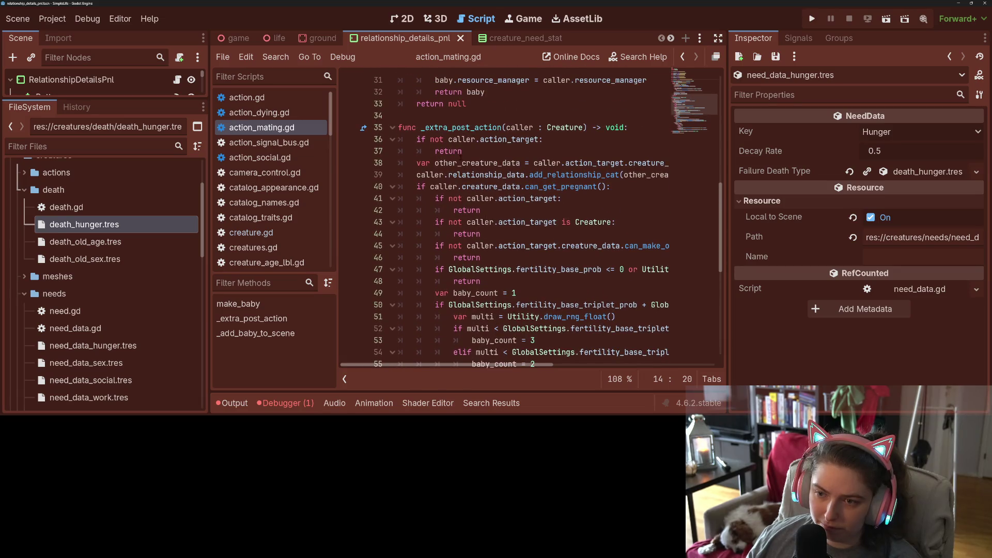
{"action": "double_click", "coordinate": [452, 176]}
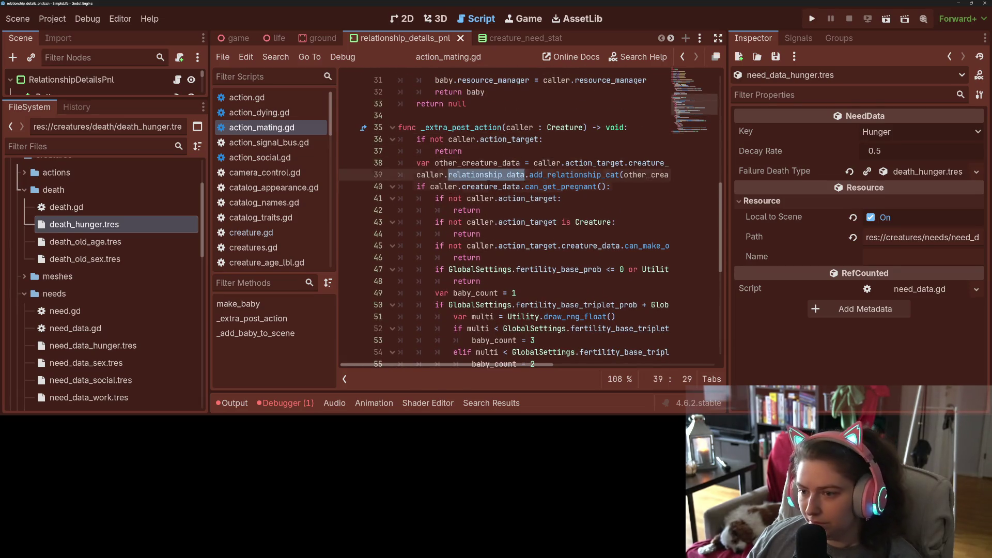
{"action": "double_click", "coordinate": [445, 187]}
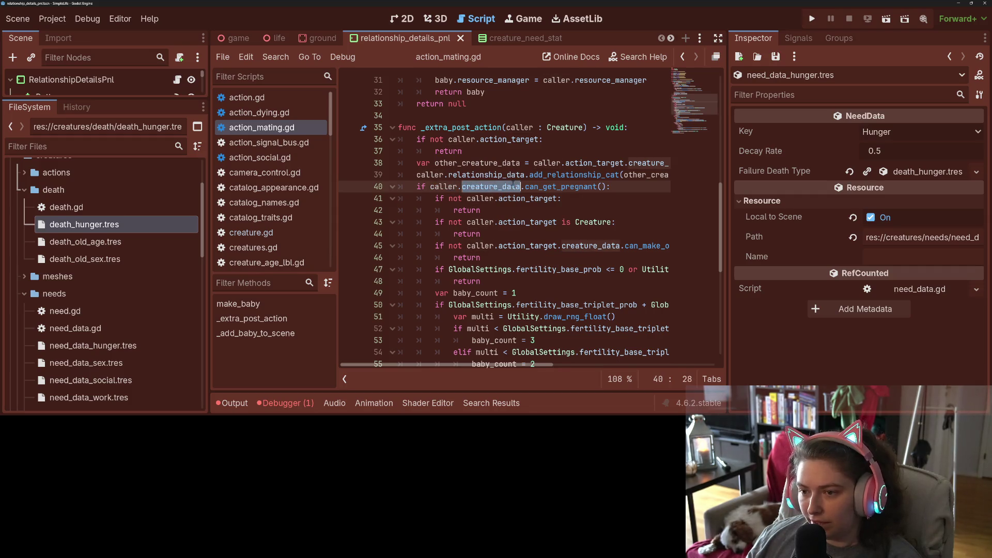
{"action": "double_click", "coordinate": [553, 186]}
{"action": "key", "text": "Home"}
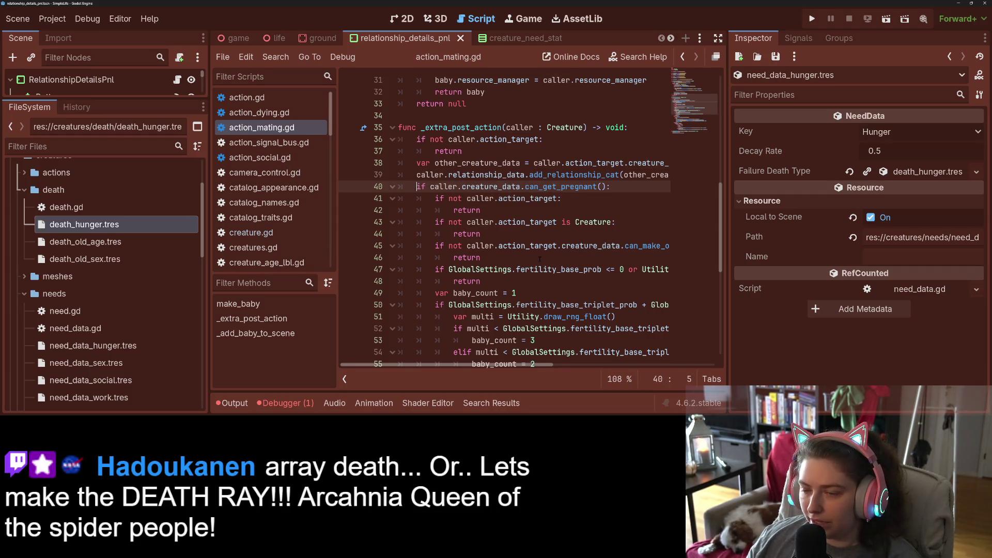
{"action": "key", "text": "Return"}
{"action": "key", "text": "Up"}
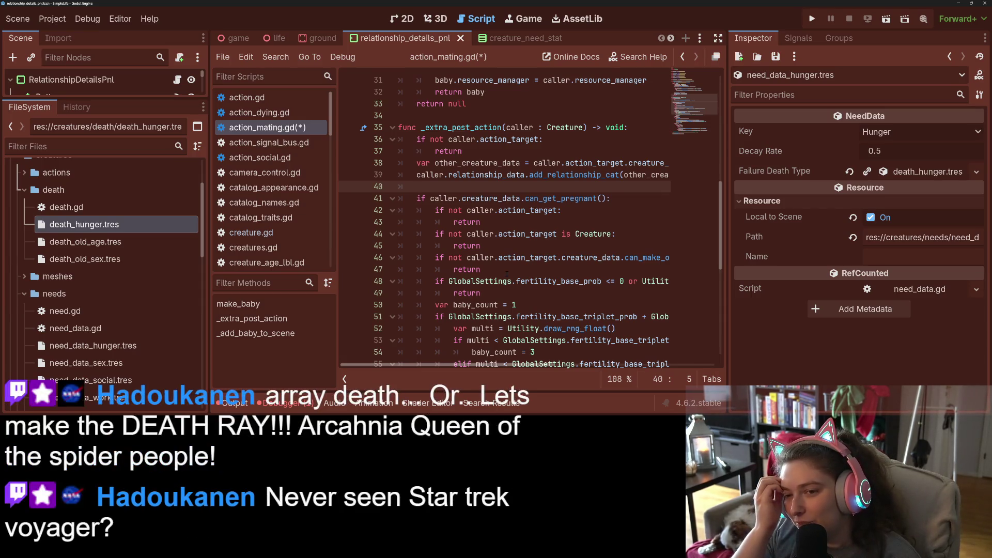
{"action": "left_click", "coordinate": [392, 199]}
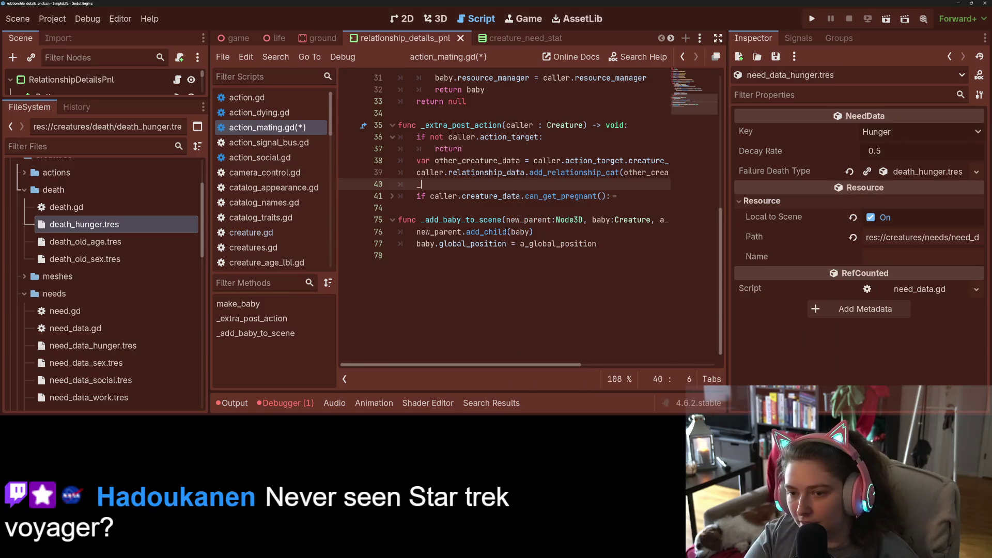
Step: Add the _check_old_age_death() call on line 40 of _extra_post_action
{"action": "type", "text": "_check_old_"}
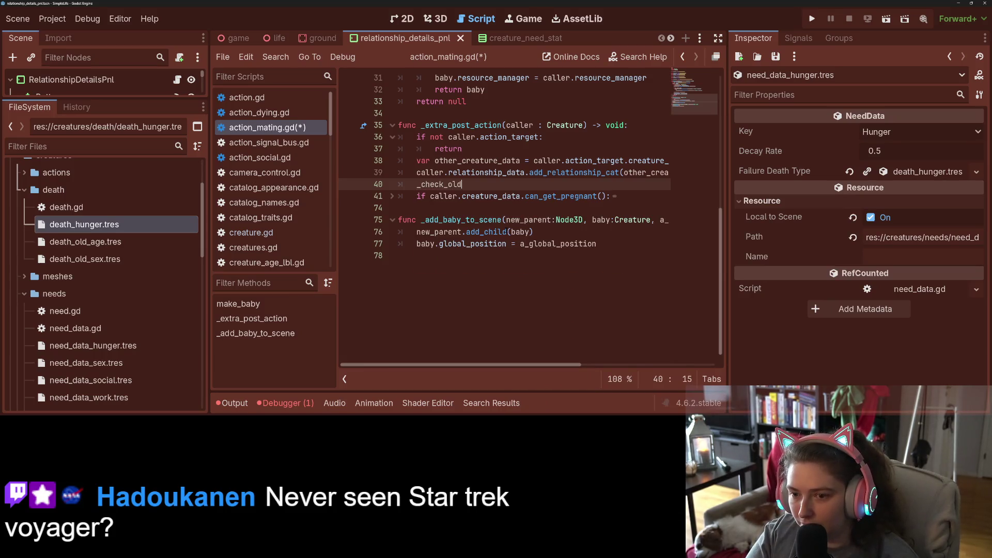
{"action": "type", "text": "age_death"}
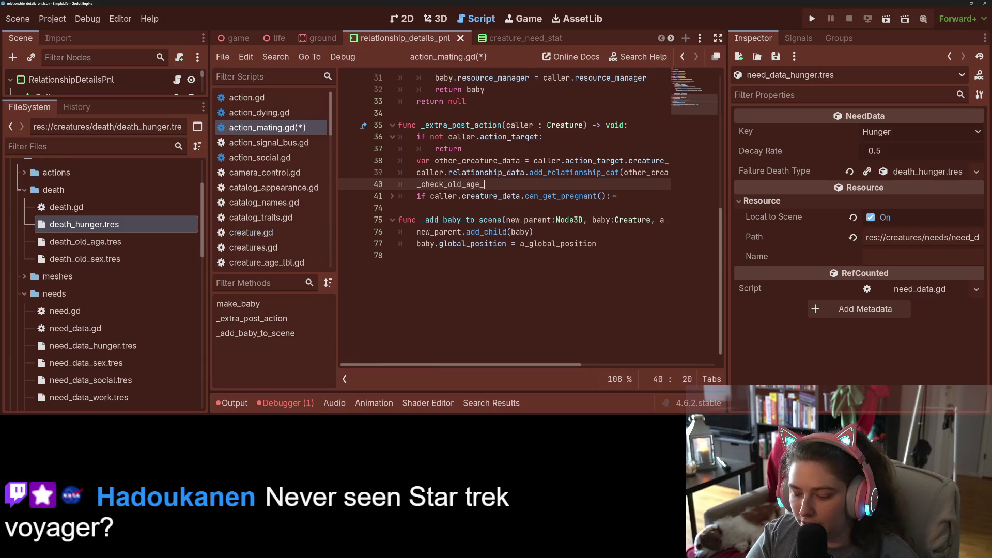
{"action": "type", "text": "()"}
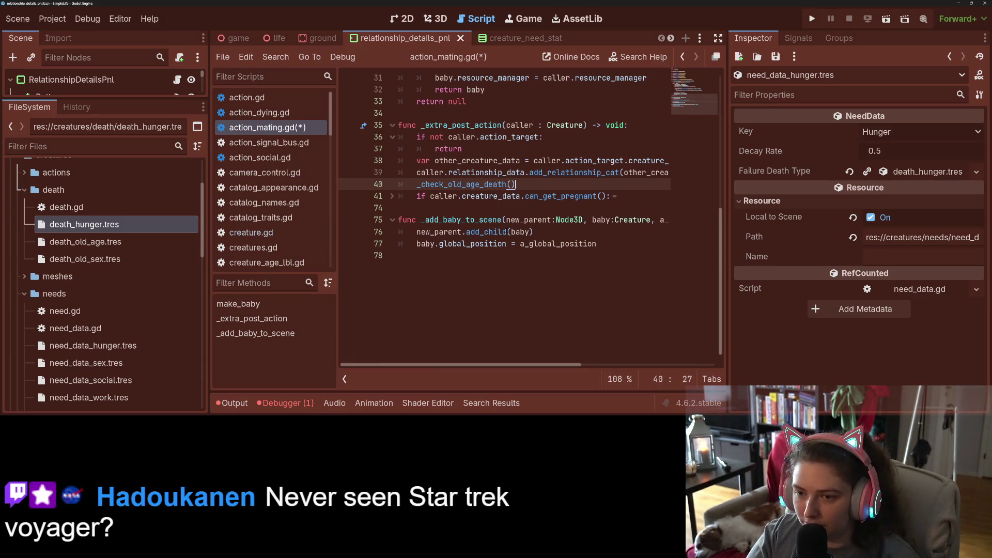
{"action": "left_click_drag", "start_coordinate": [506, 231], "coordinate": [505, 230]}
{"action": "left_click", "coordinate": [483, 286]}
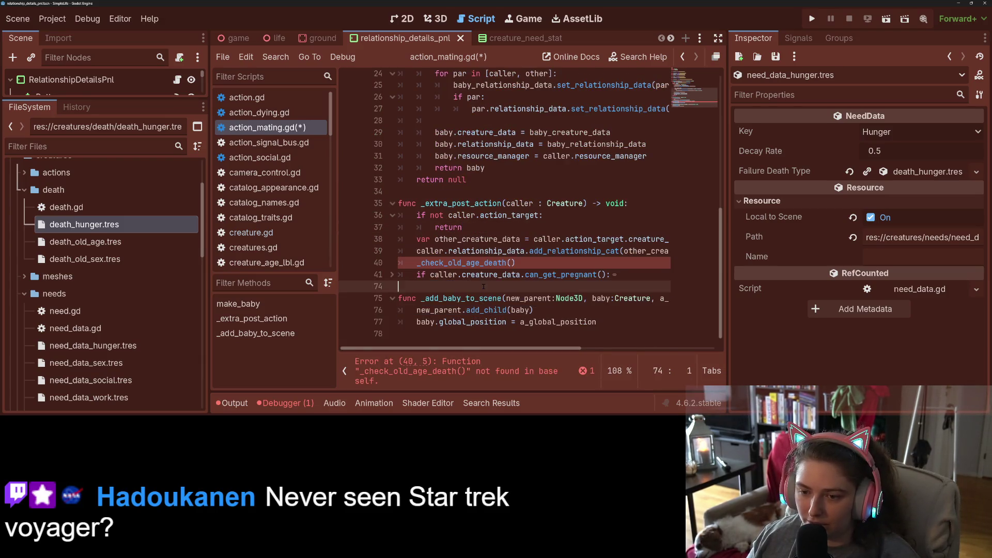
Step: Declare func _check_old_age_death() -> void: on a new line at the end of the script
{"action": "left_click", "coordinate": [525, 331]}
{"action": "key", "text": "Return"}
{"action": "type", "text": "func _ch"}
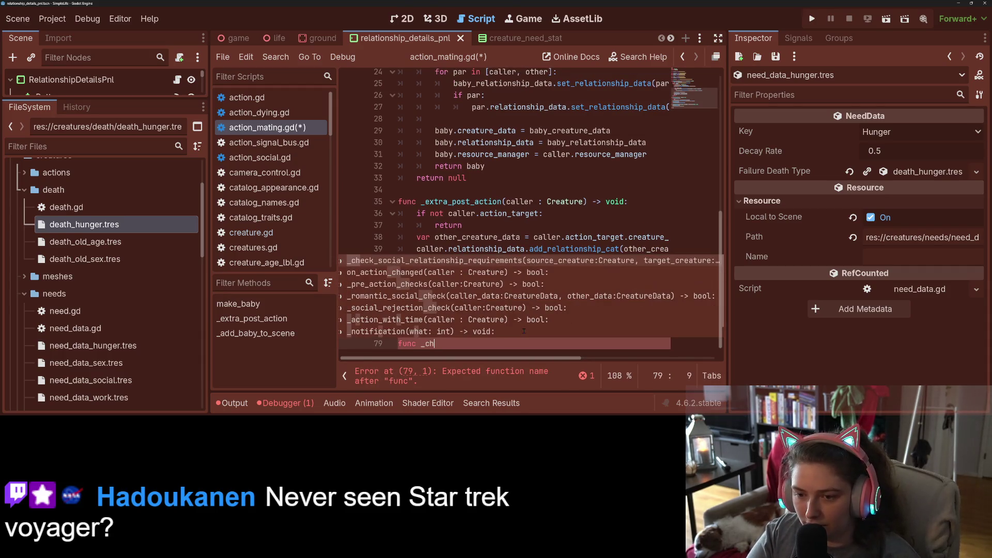
{"action": "type", "text": "eck"}
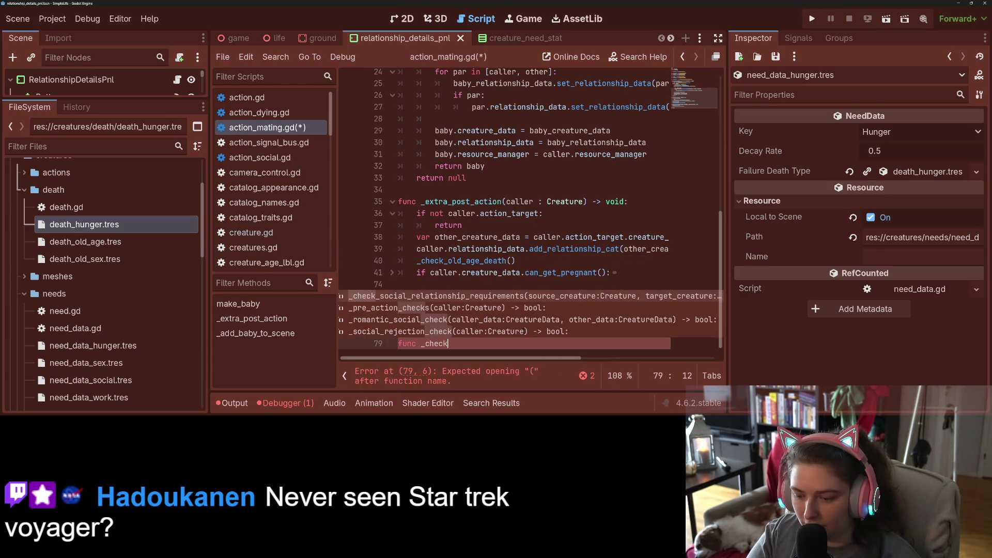
{"action": "type", "text": "_old_+"}
{"action": "key", "text": "BackSpace"}
{"action": "type", "text": "age_De"}
{"action": "key", "text": "BackSpace"}
{"action": "key", "text": "BackSpace"}
{"action": "type", "text": "death() -> void:"}
{"action": "key", "text": "Return"}
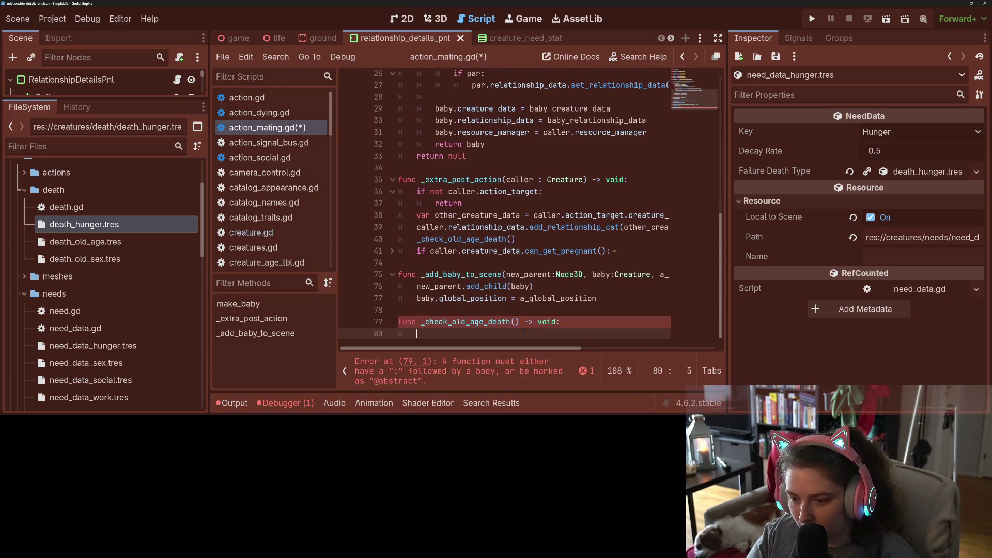
Step: Give the helper a pass body and a caller parameter, and pass caller at the call site
{"action": "type", "text": "ass"}
{"action": "left_click", "coordinate": [515, 338]}
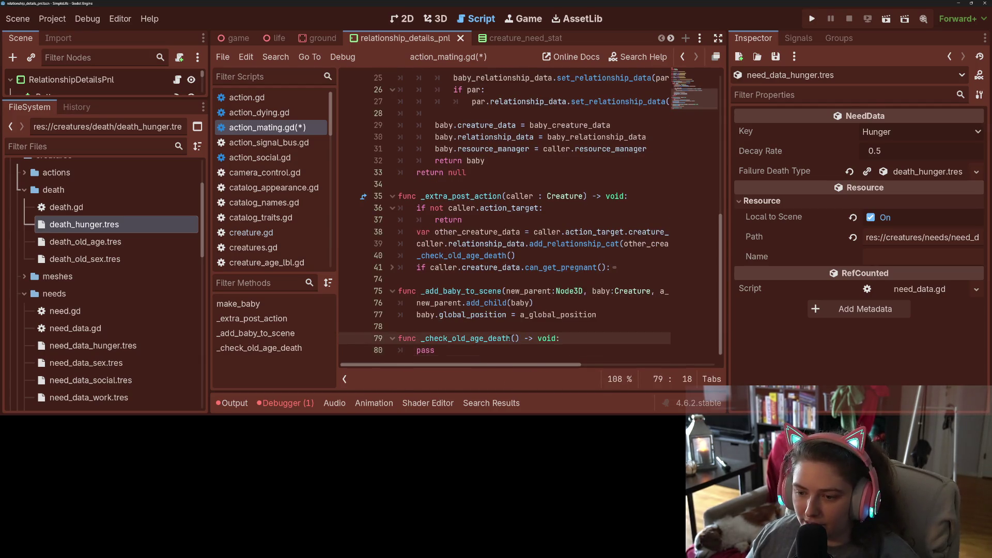
{"action": "type", "text": "caller"}
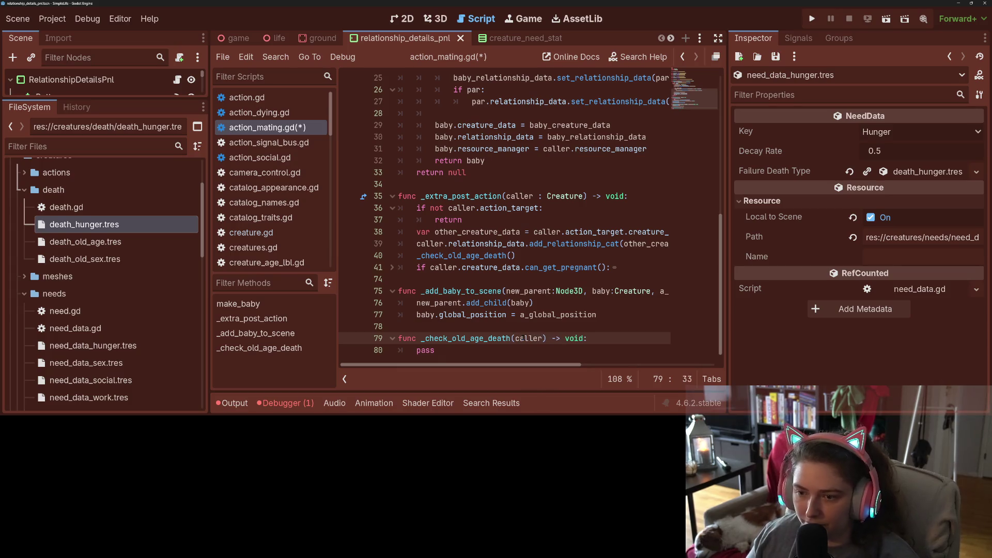
{"action": "left_click", "coordinate": [512, 255]}
{"action": "type", "text": "caller"}
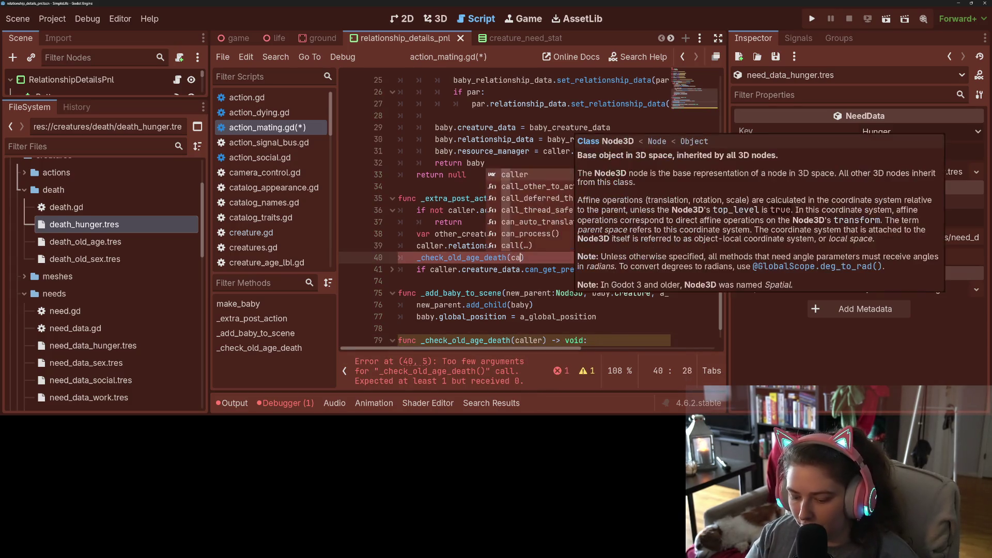
Step: Type the caller parameter as Creature and start 'if not caller.creature_data.age_s' above pass
{"action": "left_click", "coordinate": [445, 327]}
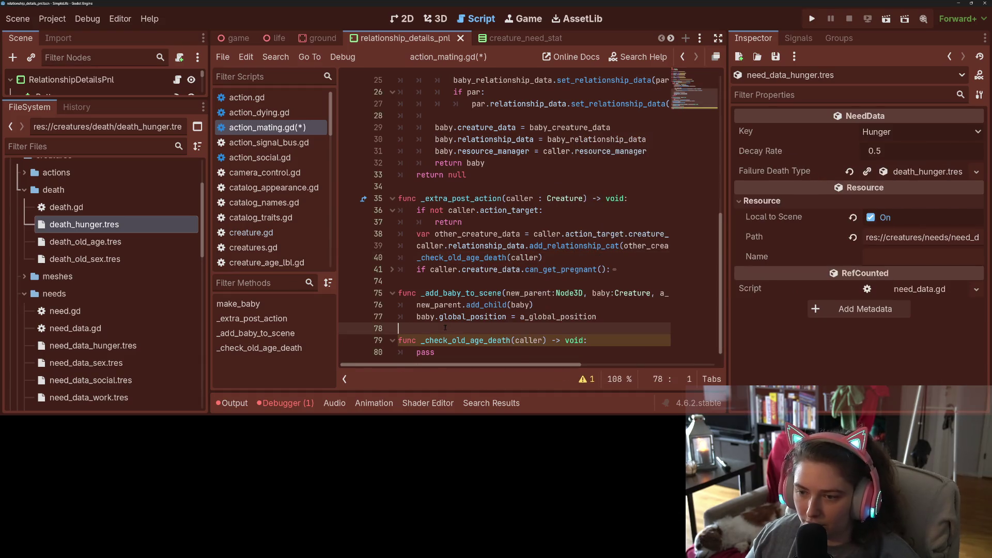
{"action": "left_click", "coordinate": [546, 341]}
{"action": "type", "text": ":Creature"}
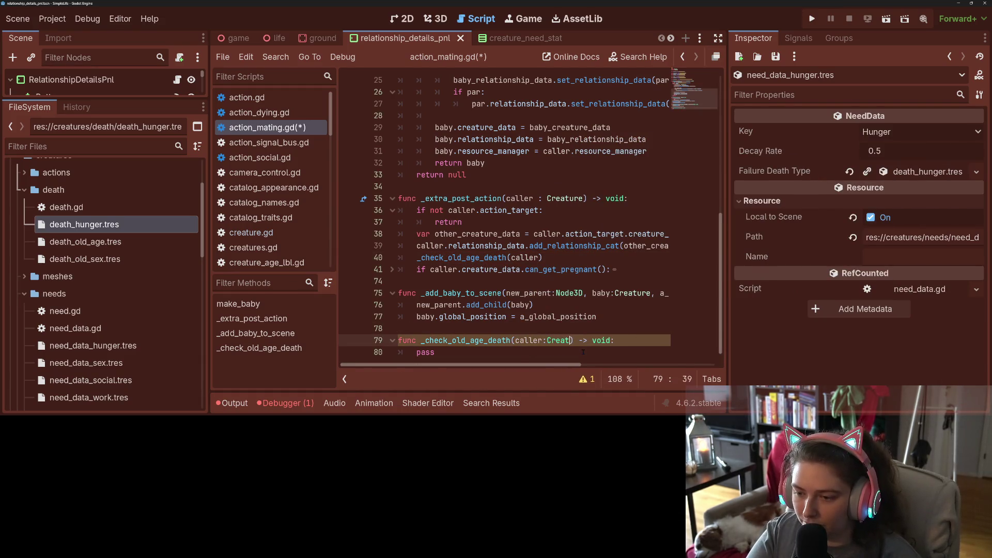
{"action": "left_click", "coordinate": [583, 352]}
{"action": "left_click", "coordinate": [632, 338]}
{"action": "key", "text": "Return"}
{"action": "type", "text": "if "}
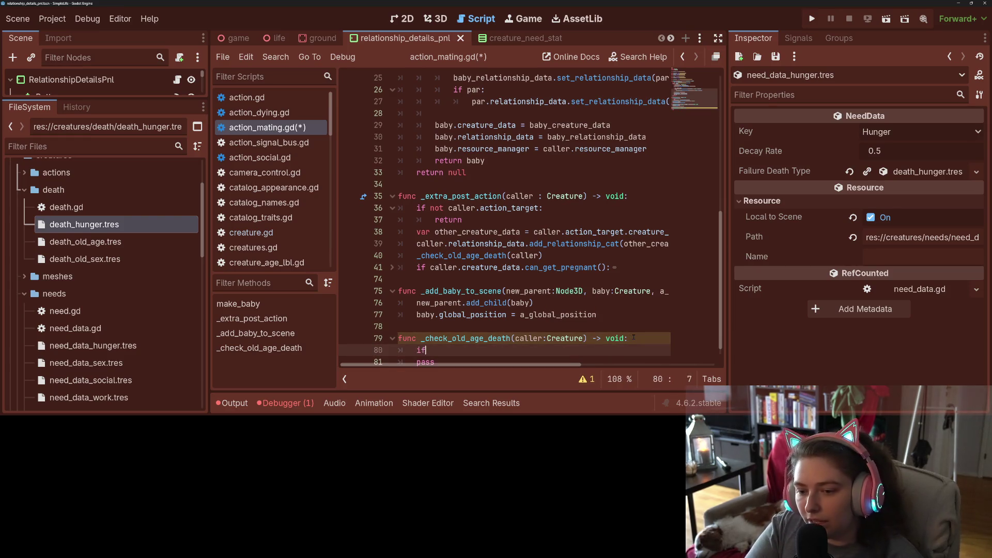
{"action": "type", "text": "not "}
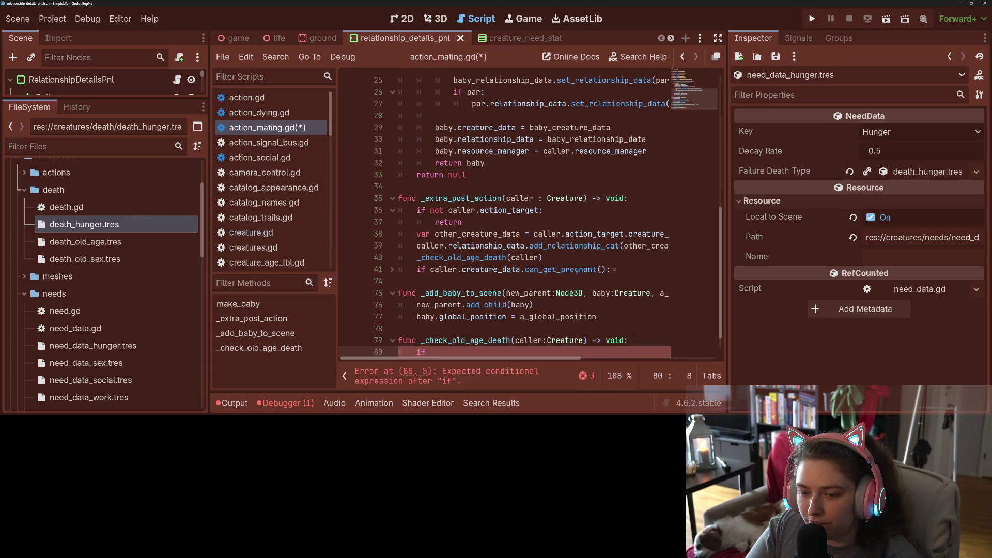
{"action": "type", "text": "caller."}
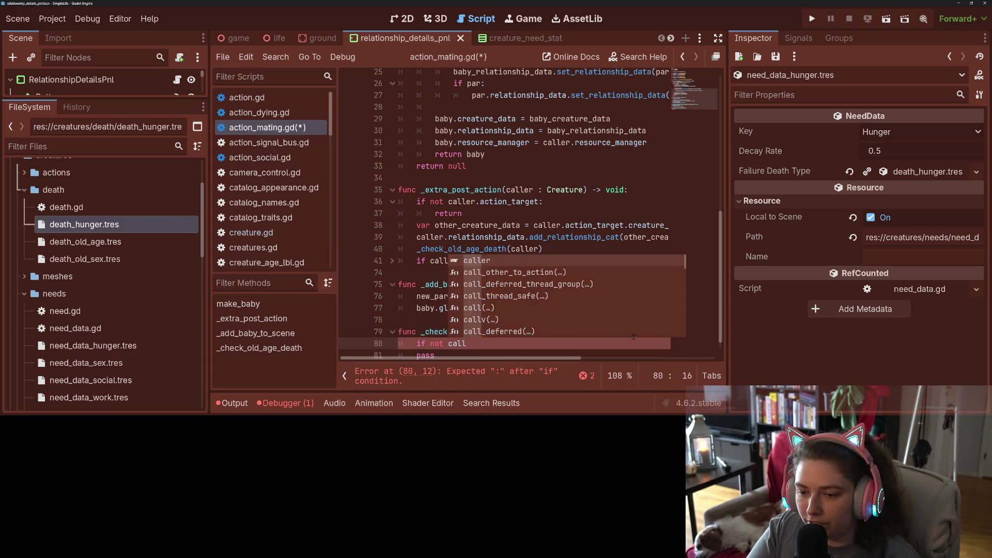
{"action": "type", "text": "creature_data."}
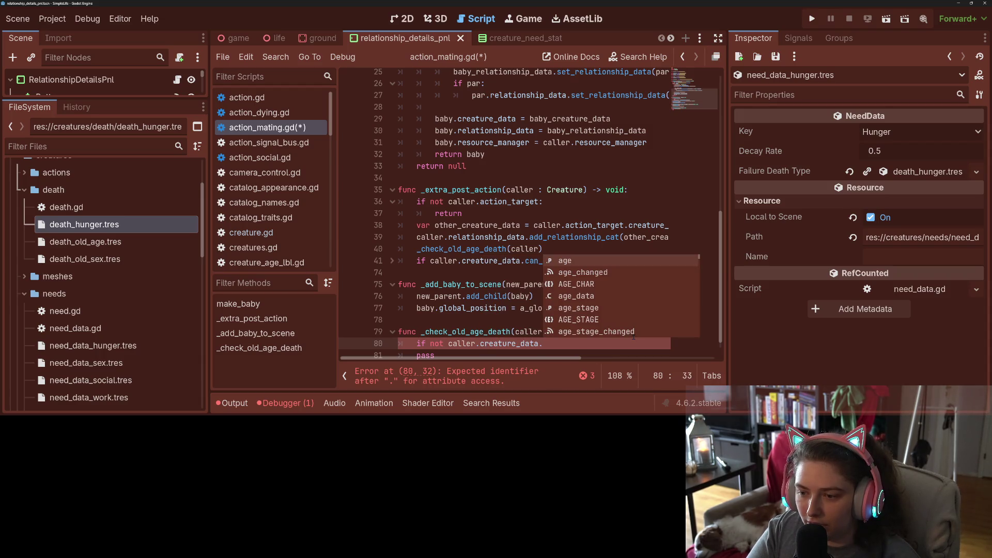
{"action": "type", "text": "age_s"}
Step: Complete age_stage and move the unfinished condition line directly under the function header
{"action": "key", "text": "Return"}
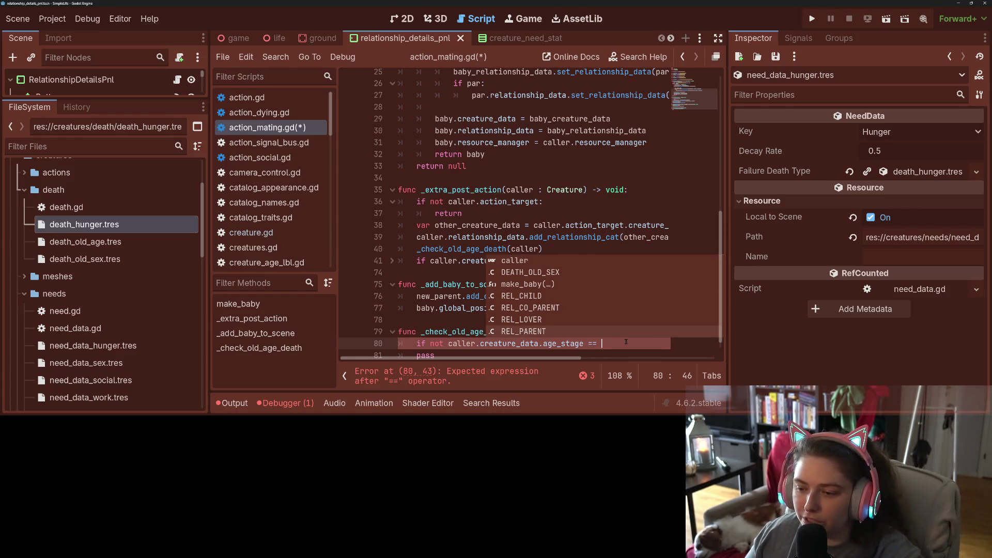
{"action": "key", "text": "Escape"}
{"action": "left_click_drag", "start_coordinate": [625, 344], "coordinate": [408, 342]}
{"action": "key", "text": "BackSpace"}
{"action": "key", "text": "BackSpace"}
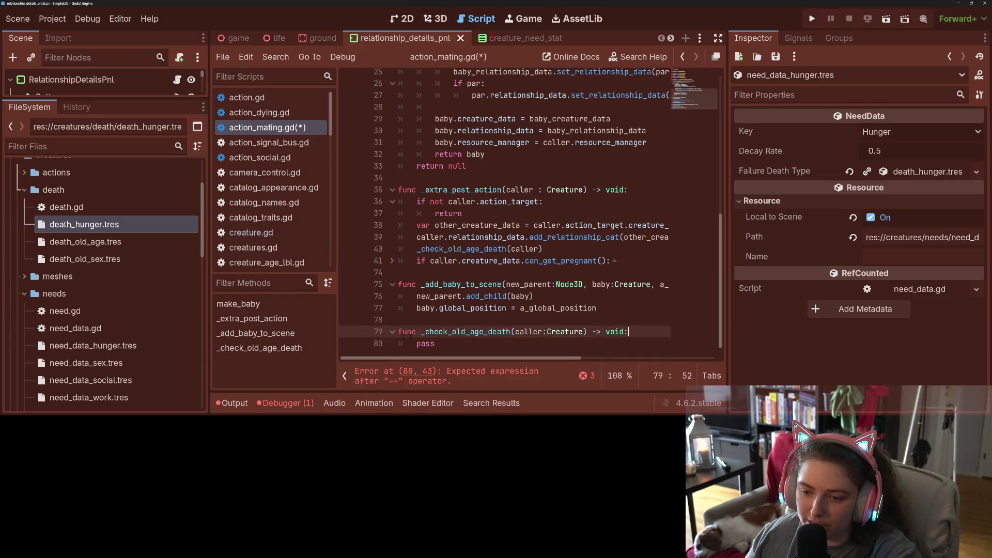
{"action": "double_click", "coordinate": [464, 339]}
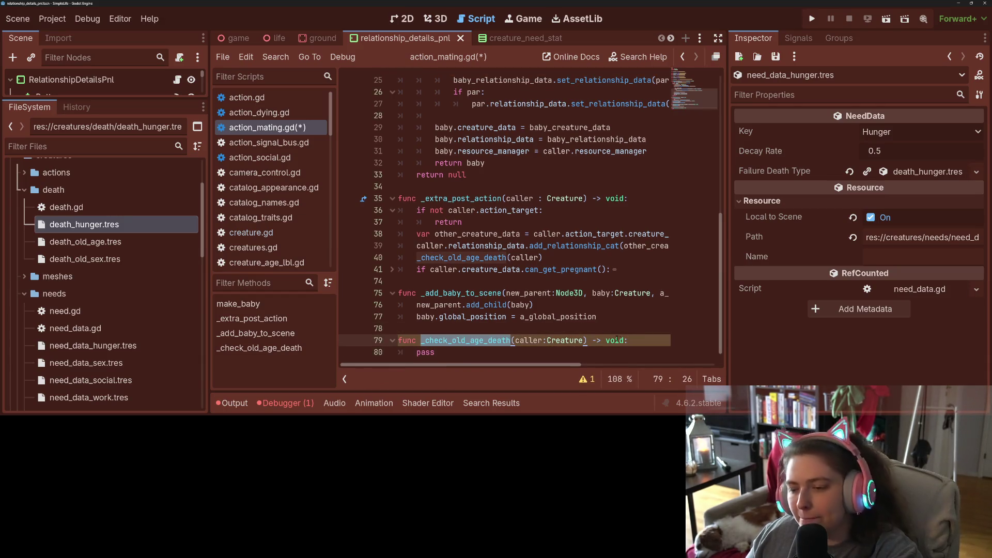
{"action": "left_click", "coordinate": [647, 340]}
{"action": "key", "text": "Return"}
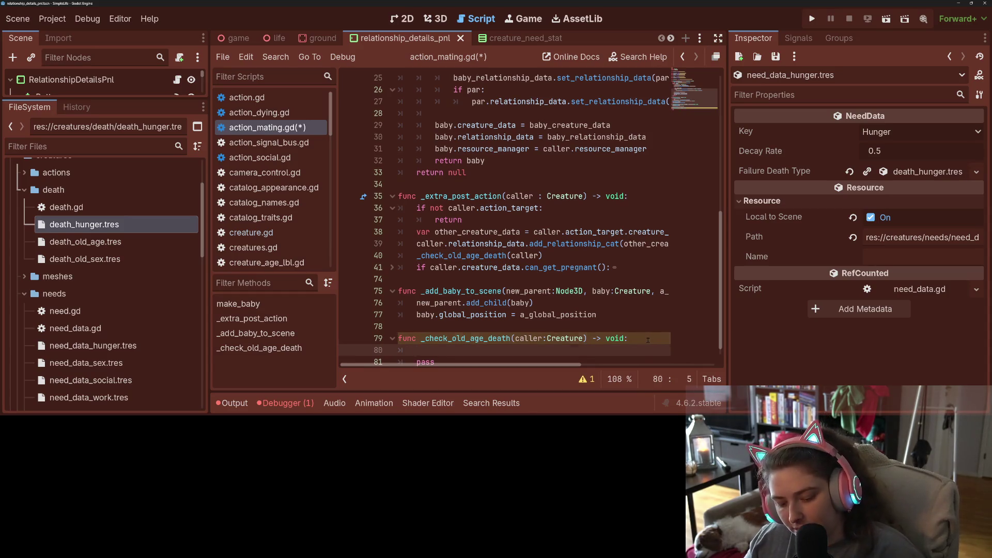
{"action": "key", "text": "ctrl+z"}
{"action": "key", "text": "ctrl+z"}
{"action": "left_click", "coordinate": [615, 352]}
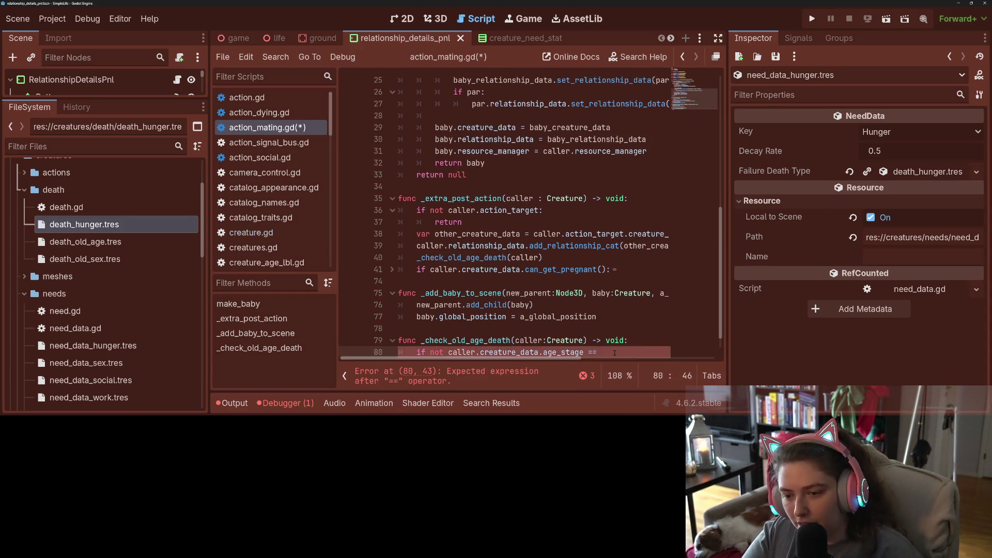
Step: Finish the condition as comparing age_stage to CreatureData.AGE_STAGE.ELDER using autocomplete
{"action": "type", "text": "CreatureData"}
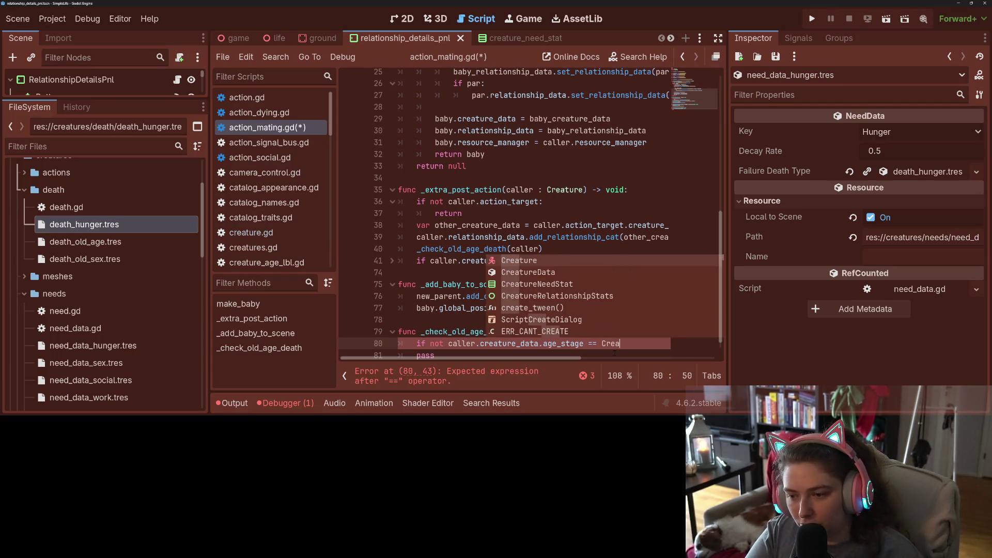
{"action": "type", "text": "."}
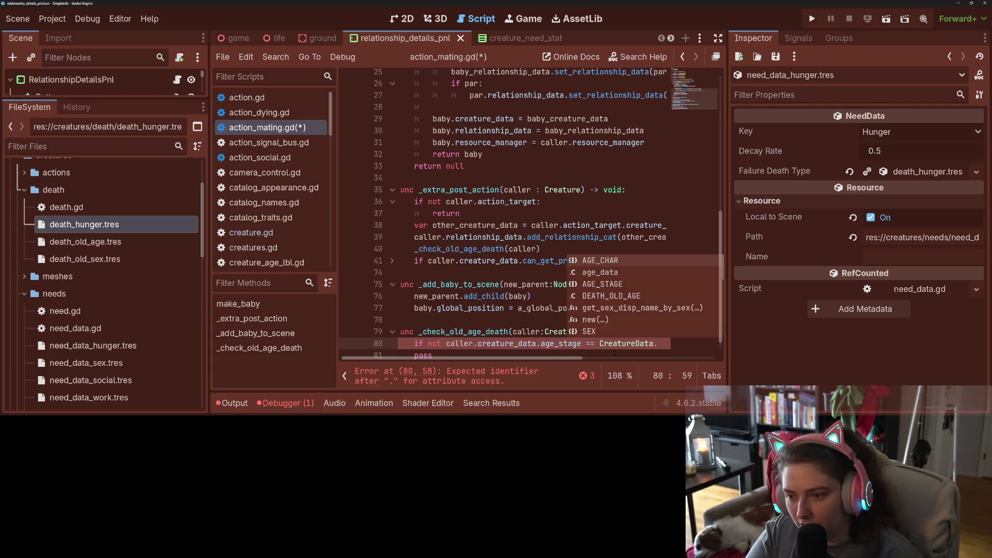
{"action": "key", "text": "Down"}
{"action": "key", "text": "Down"}
{"action": "key", "text": "Return"}
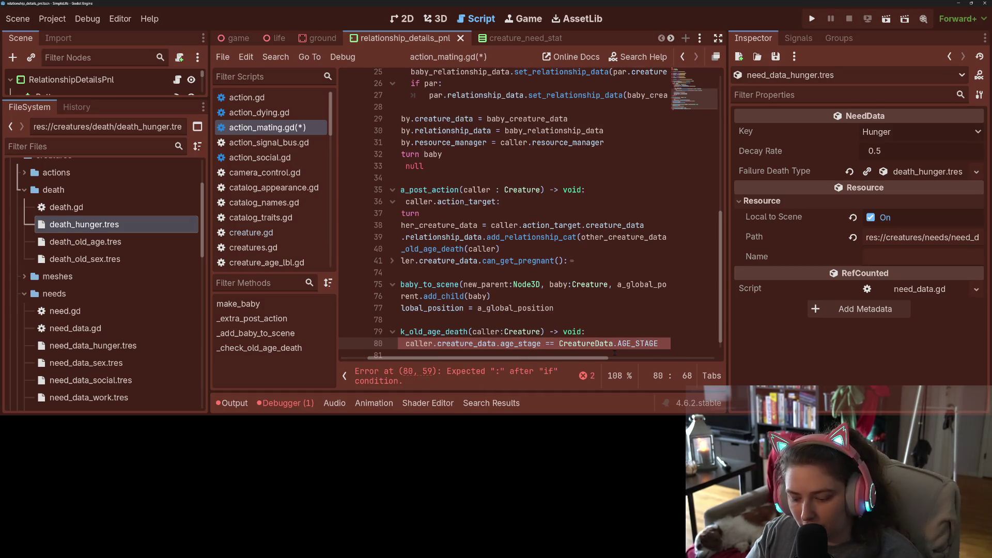
{"action": "type", "text": "."}
{"action": "key", "text": "Down"}
{"action": "key", "text": "Down"}
{"action": "key", "text": "Return"}
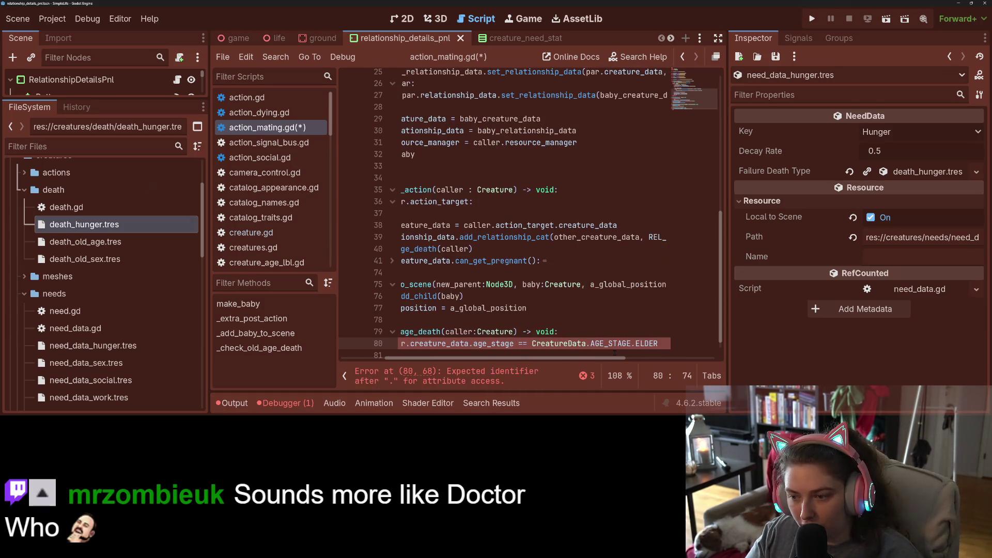
{"action": "key", "text": "Return"}
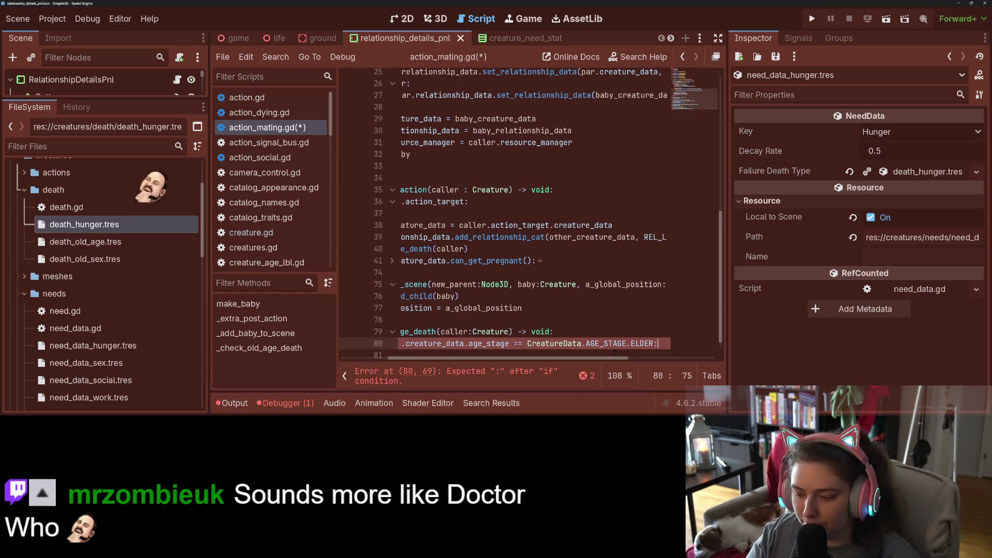
Step: Add an early return under the ELDER condition and save the script
{"action": "scroll", "coordinate": [522, 339], "scroll_direction": "left", "scroll_amount": 3}
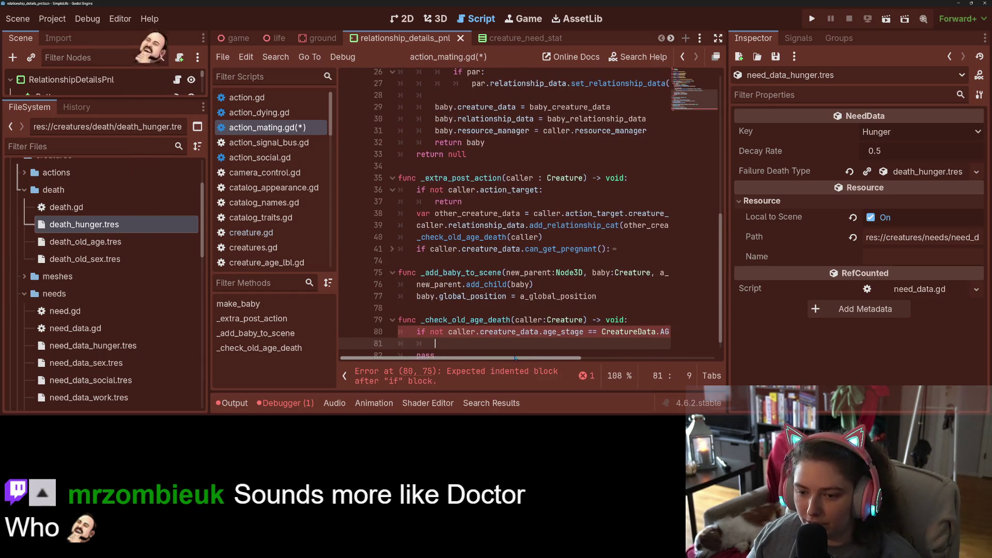
{"action": "type", "text": "return"}
{"action": "key", "text": "ctrl+s"}
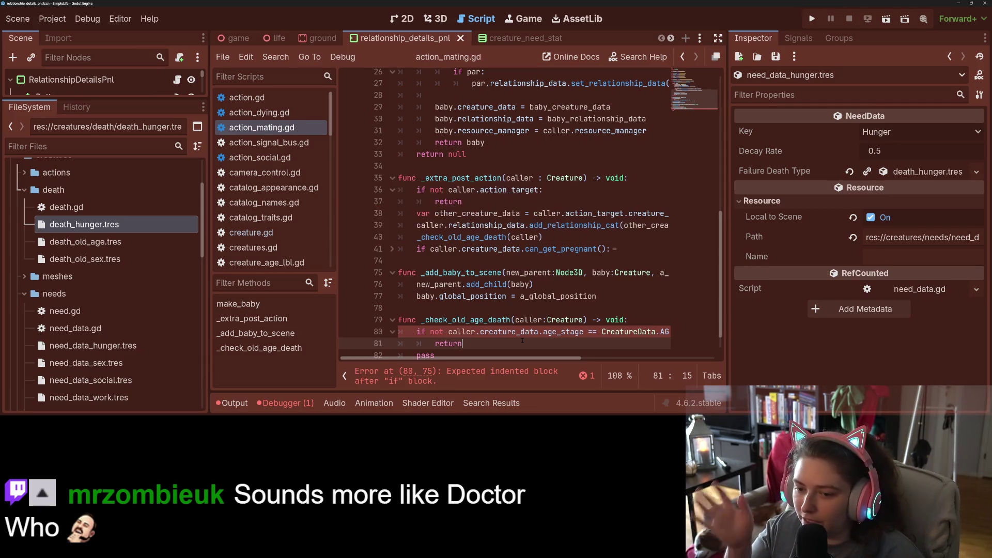
{"action": "key", "text": "Return"}
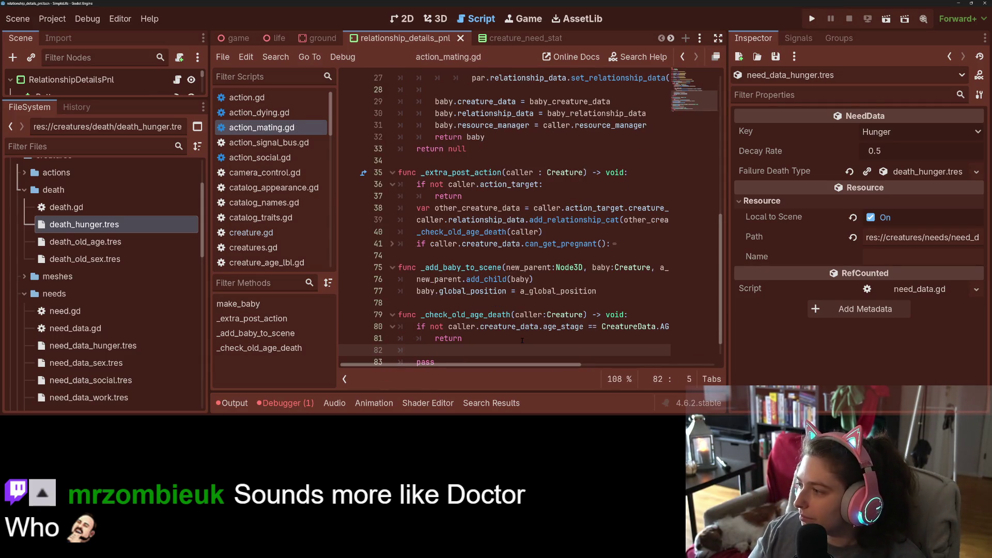
{"action": "scroll", "coordinate": [518, 313], "scroll_direction": "down", "scroll_amount": 1}
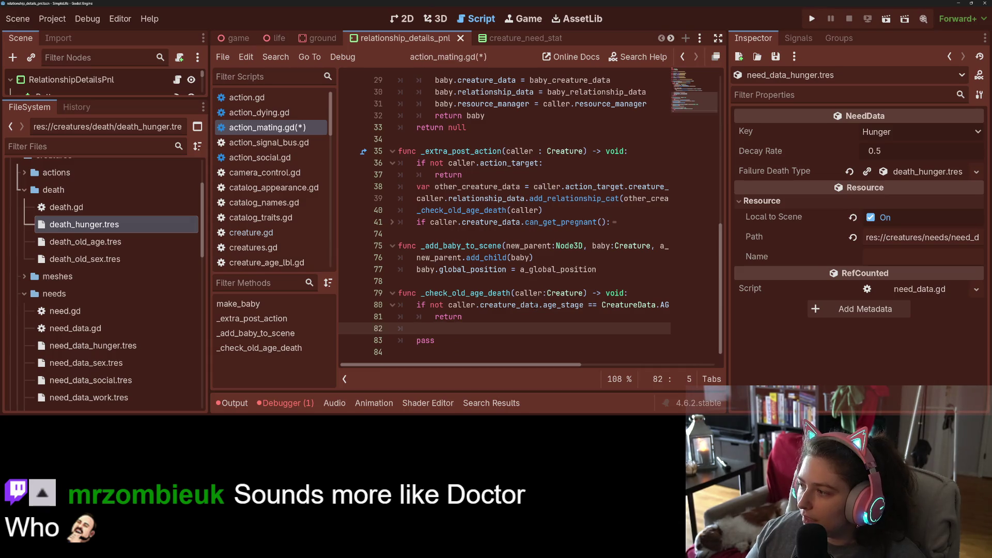
{"action": "mouse_move", "coordinate": [534, 304]}
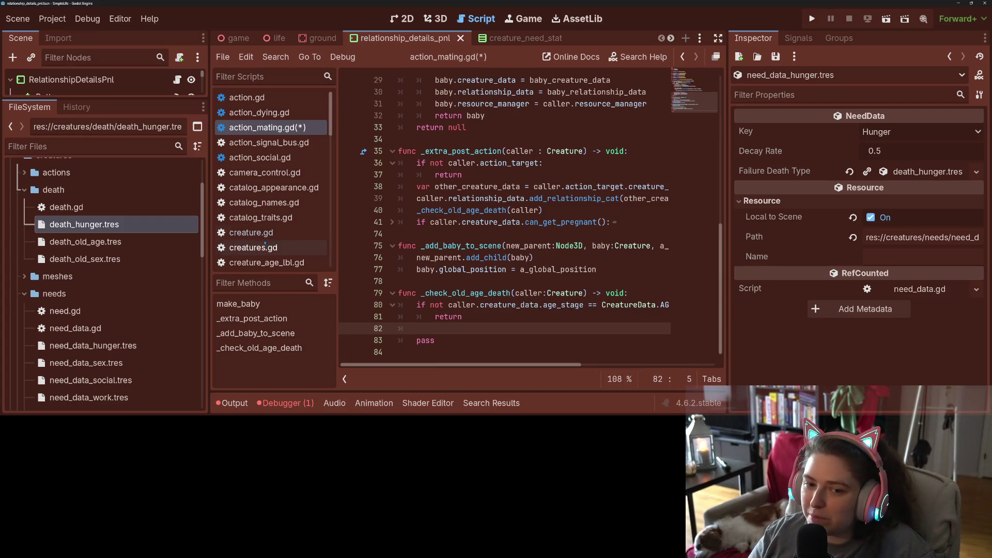
Step: Widen the script editor so the full ELDER guard line shows, then save action_mating.gd
{"action": "left_click_drag", "start_coordinate": [208, 228], "coordinate": [155, 224]}
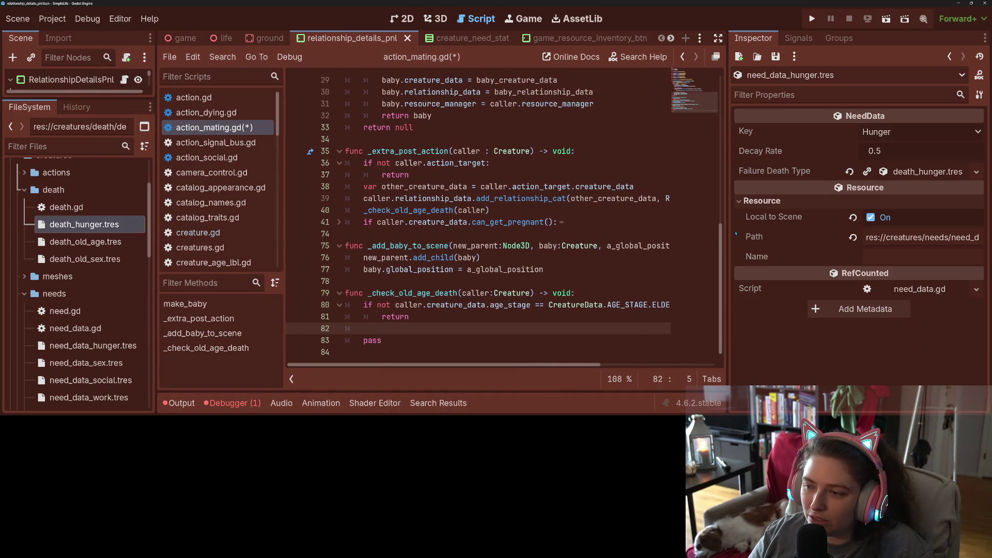
{"action": "left_click_drag", "start_coordinate": [736, 233], "coordinate": [796, 236]}
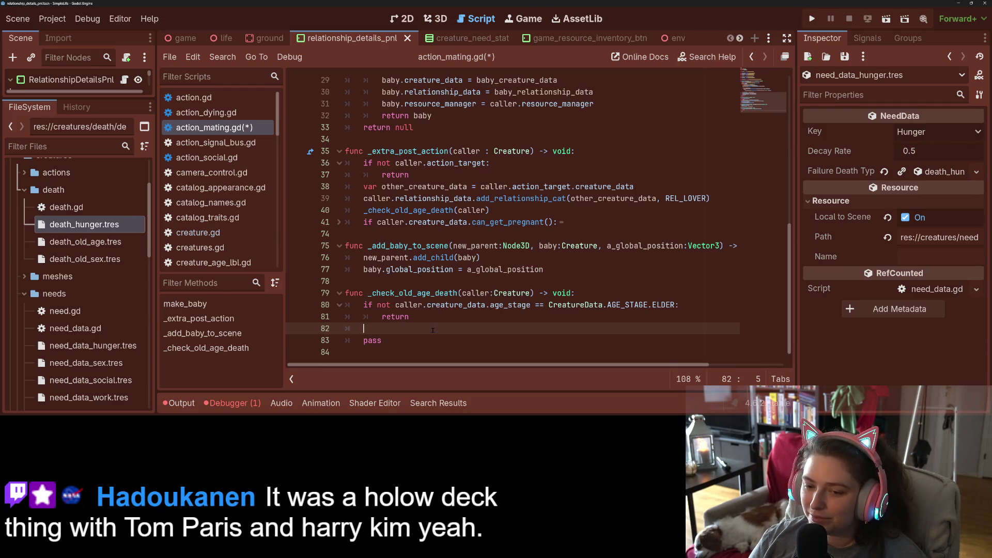
{"action": "key", "text": "ctrl+s"}
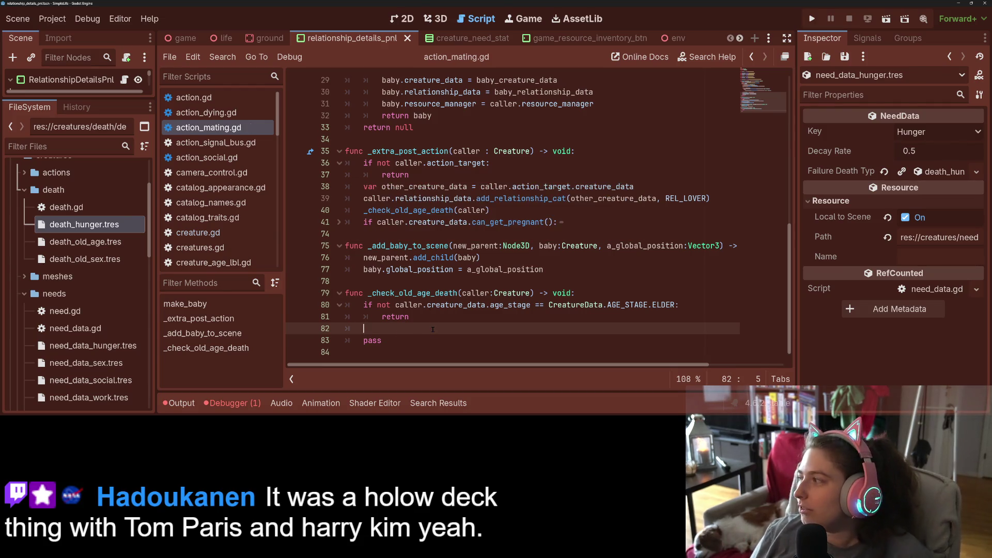
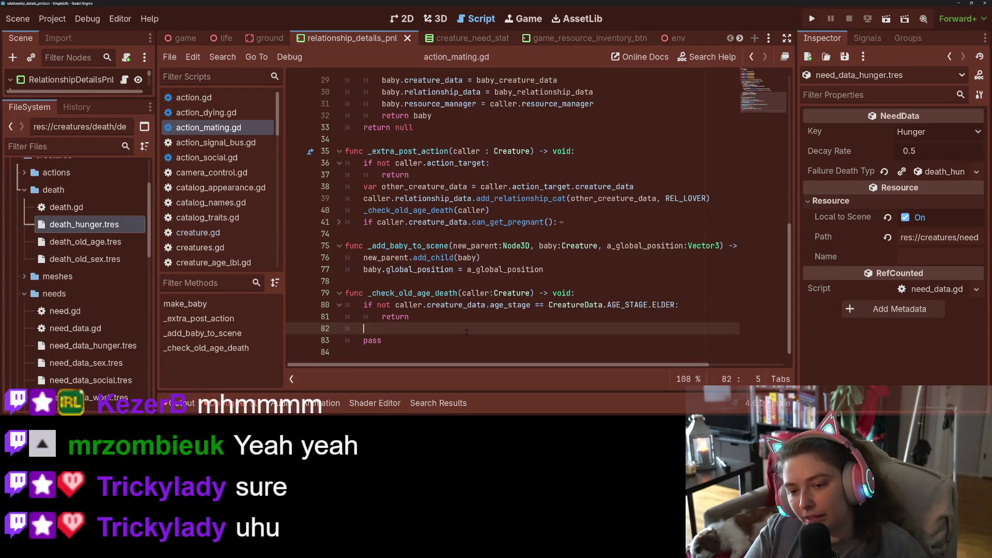
Step: Replace the has() check on line 82 with 'var sex_need = caller.needs.get(Need)'
{"action": "type", "text": "needs.ha"}
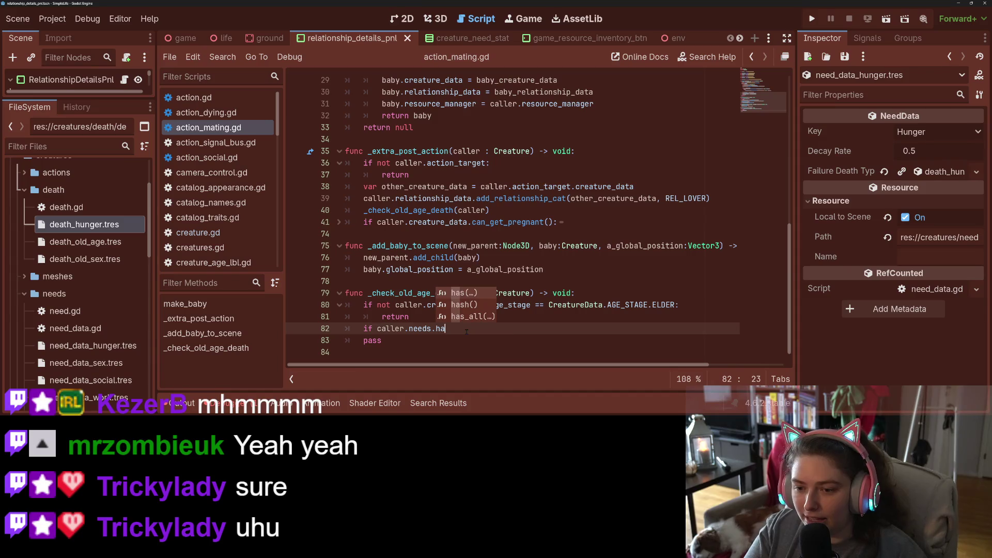
{"action": "key", "text": "Return"}
{"action": "type", "text": "Ne"}
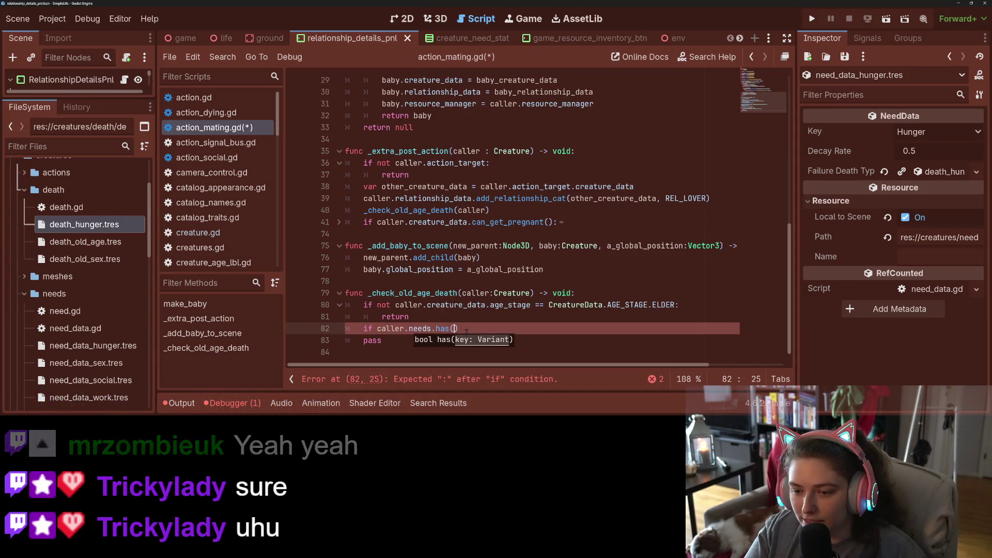
{"action": "type", "text": "ed."}
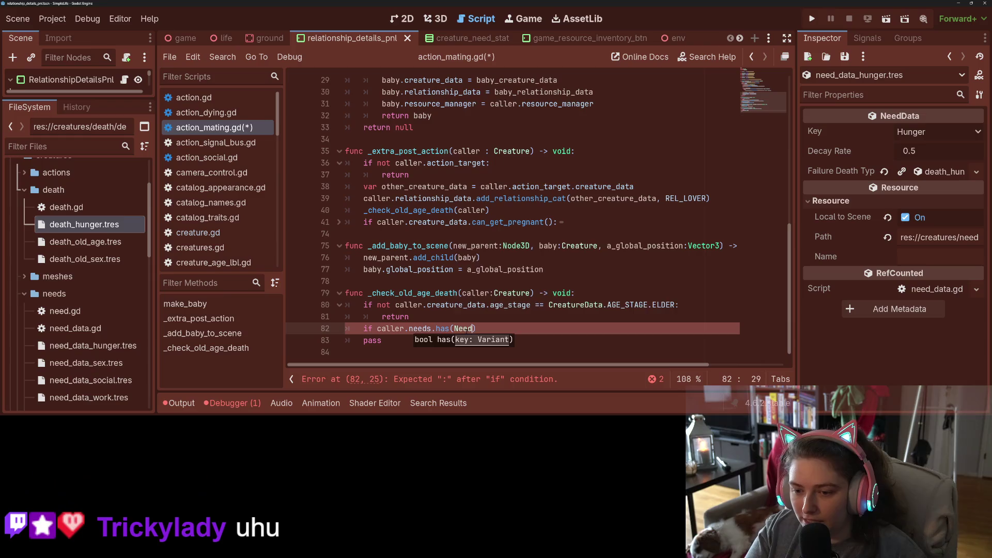
{"action": "type", "text": "S"}
{"action": "key", "text": "BackSpace"}
{"action": "key", "text": "BackSpace"}
{"action": "key", "text": "BackSpace"}
{"action": "key", "text": "BackSpace"}
{"action": "key", "text": "BackSpace"}
{"action": "key", "text": "BackSpace"}
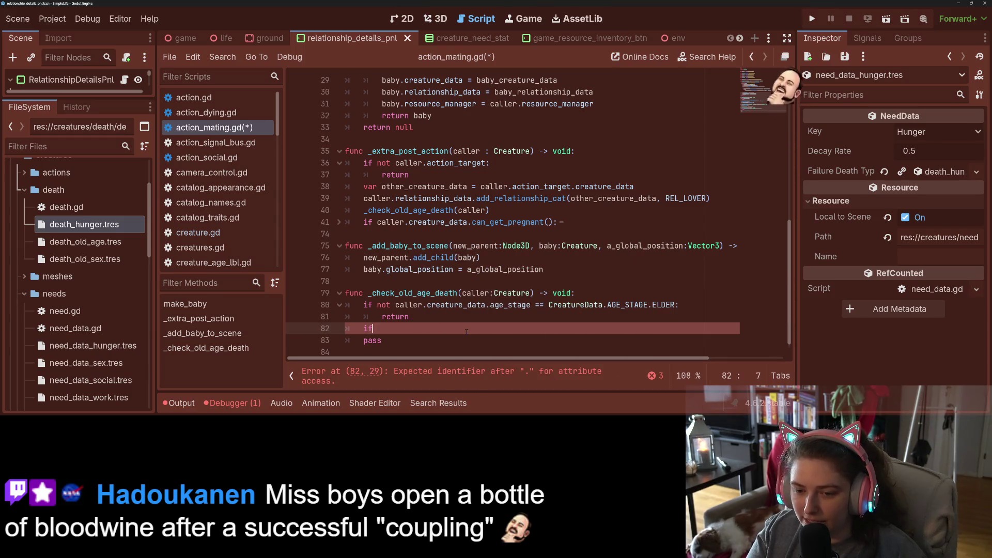
{"action": "type", "text": "var sex_need = get"}
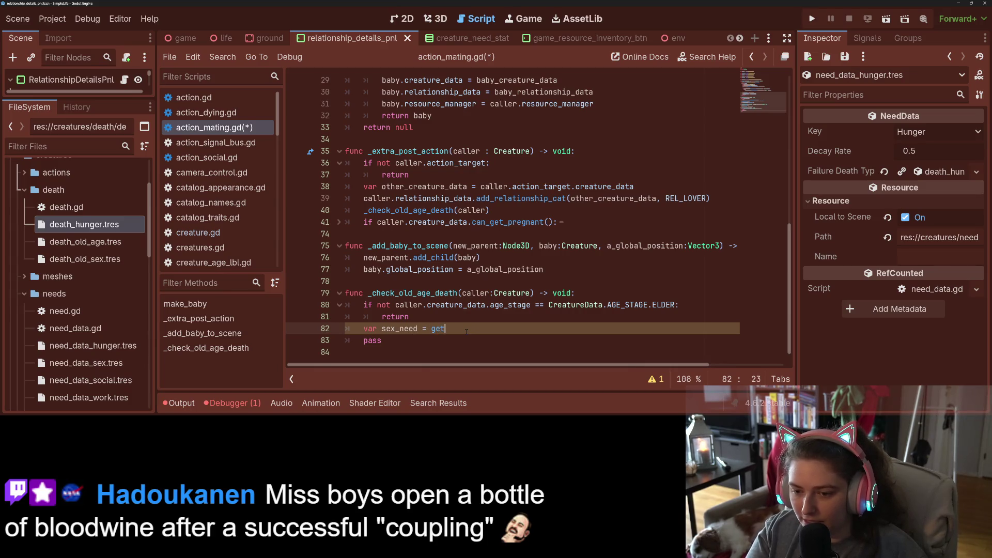
{"action": "key", "text": "BackSpace"}
{"action": "key", "text": "BackSpace"}
{"action": "key", "text": "BackSpace"}
{"action": "type", "text": "caller.needs."}
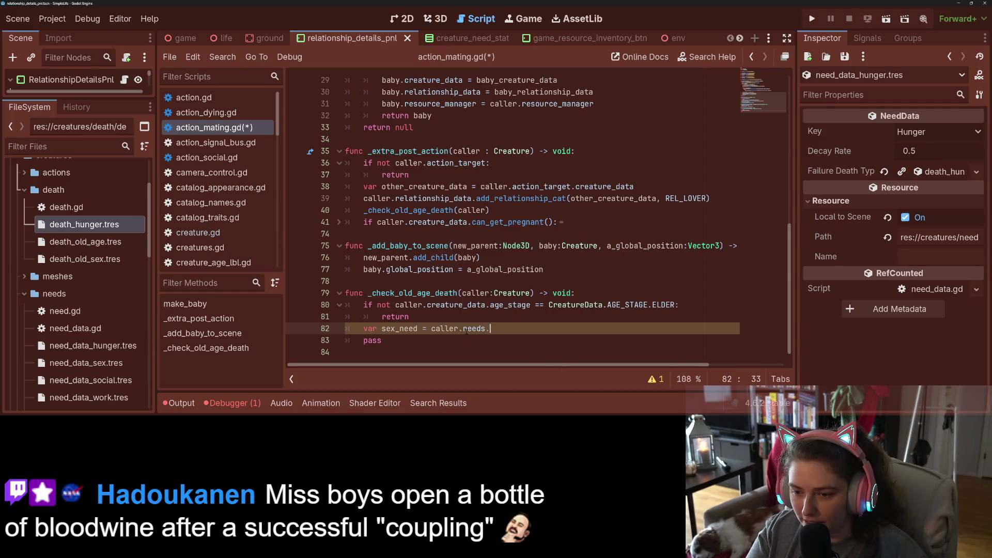
{"action": "type", "text": "get"}
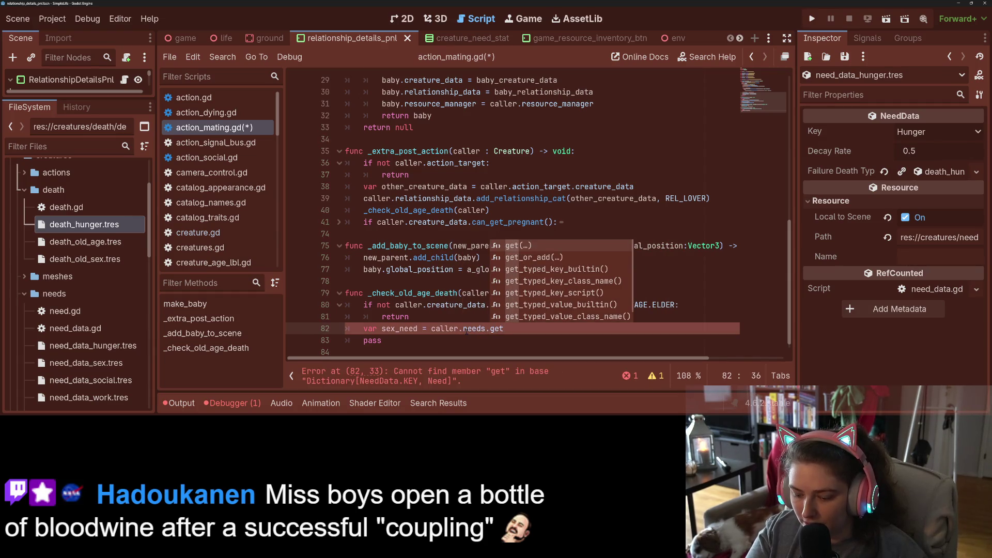
{"action": "type", "text": "("}
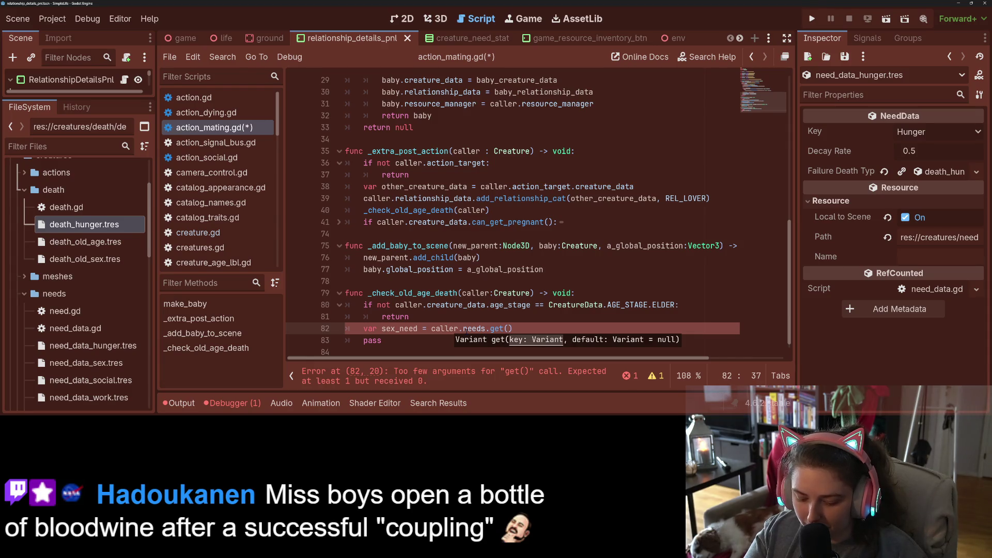
{"action": "type", "text": "eed.S"}
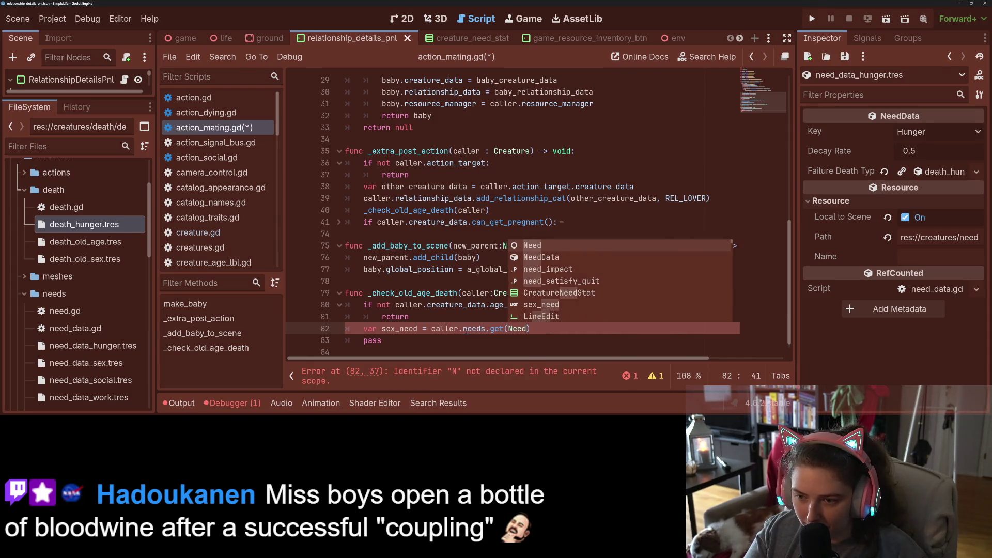
{"action": "type", "text": "EX"}
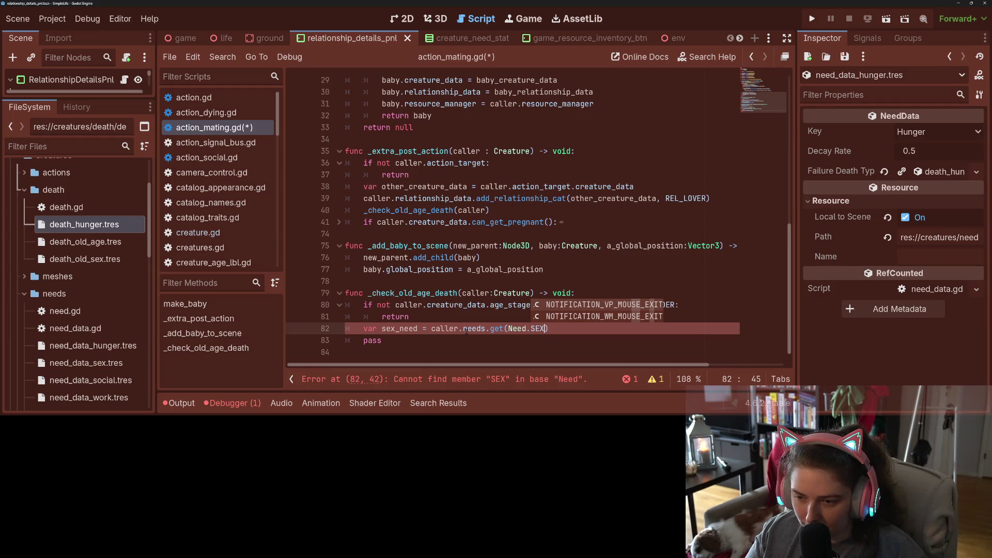
{"action": "key", "text": "BackSpace"}
{"action": "key", "text": "BackSpace"}
{"action": "key", "text": "BackSpace"}
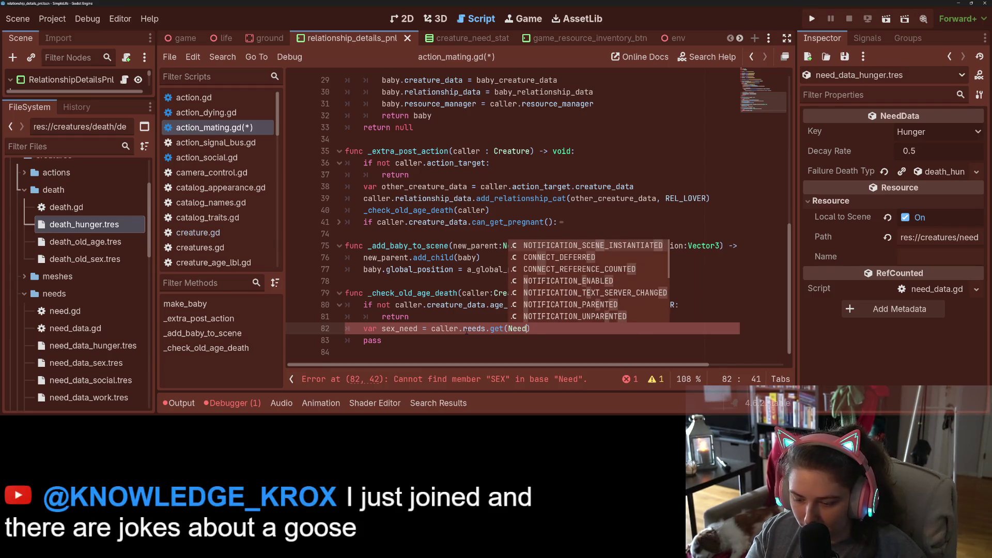
{"action": "type", "text": "T"}
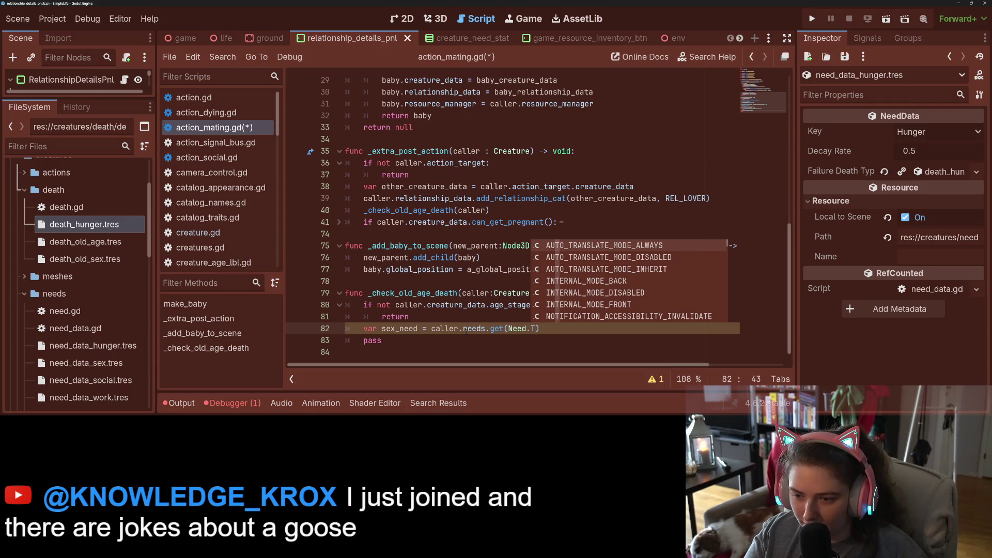
{"action": "key", "text": "BackSpace"}
{"action": "key", "text": "BackSpace"}
{"action": "type", "text": "s"}
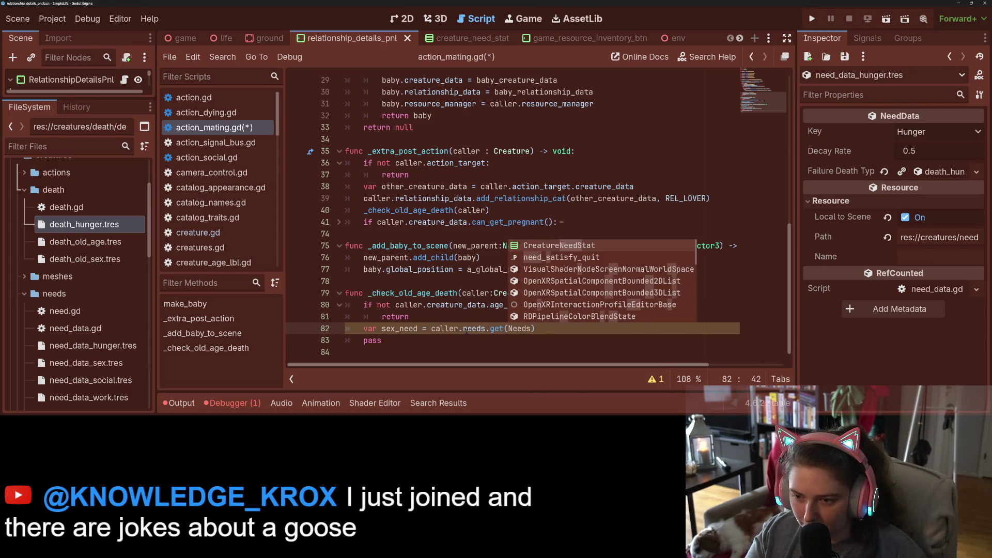
{"action": "key", "text": "BackSpace"}
{"action": "key", "text": "BackSpace"}
{"action": "key", "text": "BackSpace"}
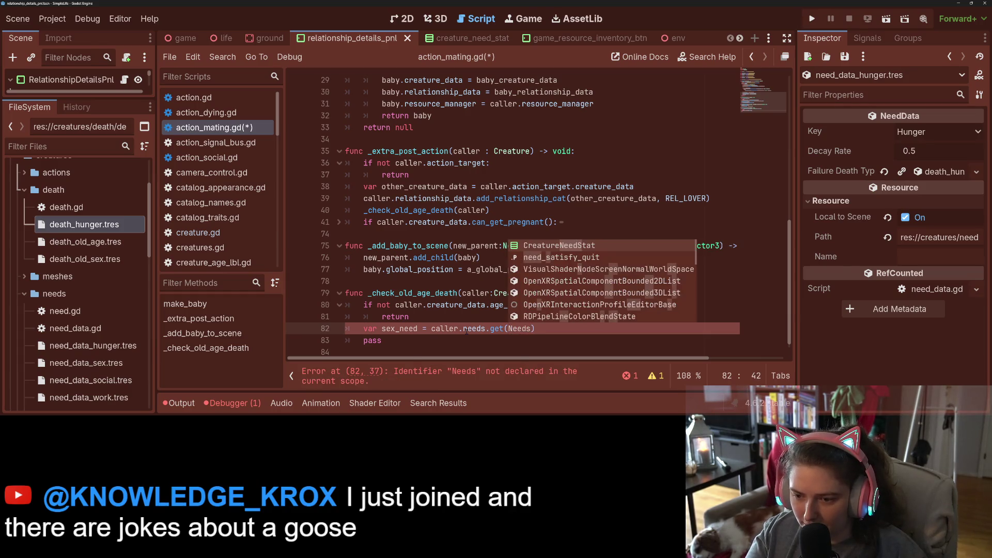
{"action": "type", "text": "."}
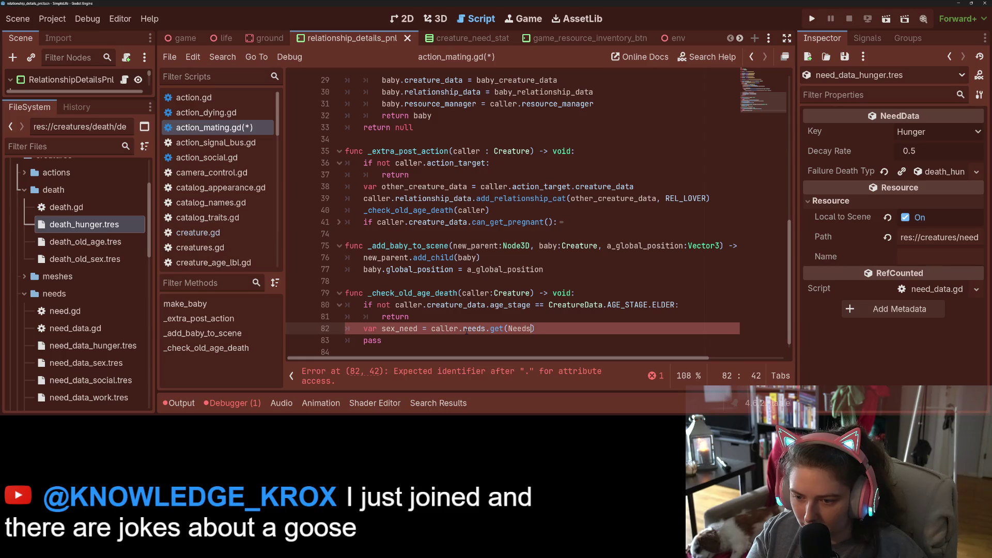
{"action": "type", "text": "TY"}
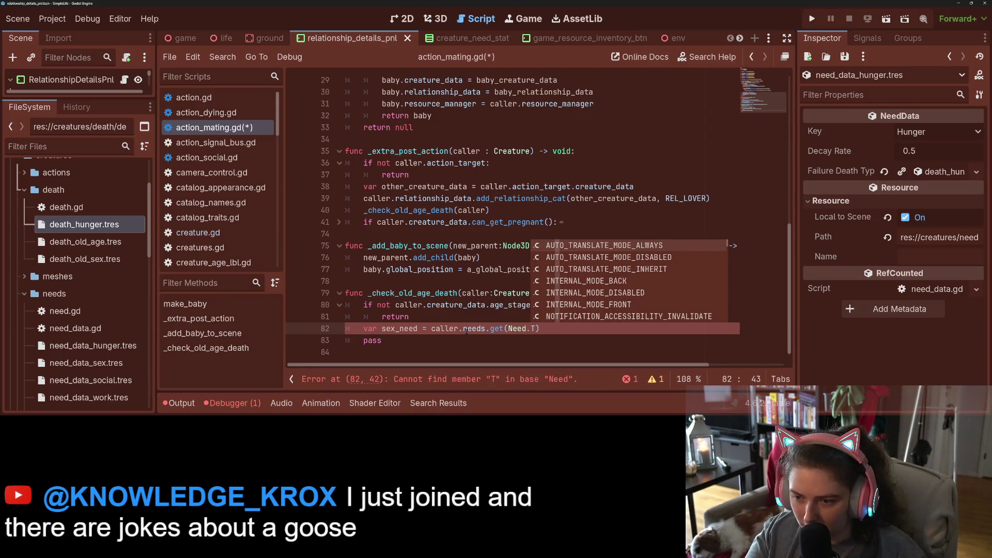
{"action": "key", "text": "BackSpace"}
{"action": "key", "text": "BackSpace"}
{"action": "key", "text": "BackSpace"}
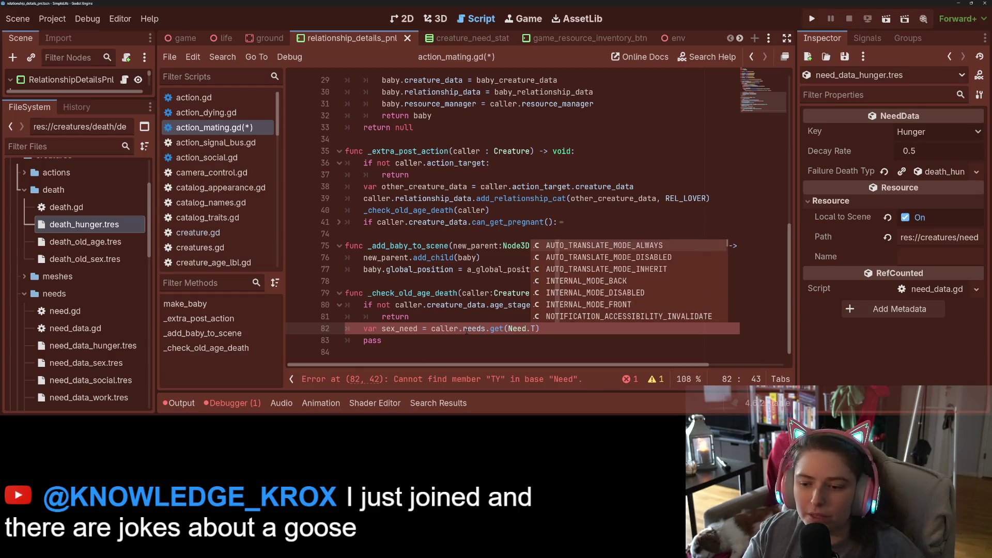
Step: Jump from Need to its class definition in need.gd
{"action": "left_click", "coordinate": [467, 329]}
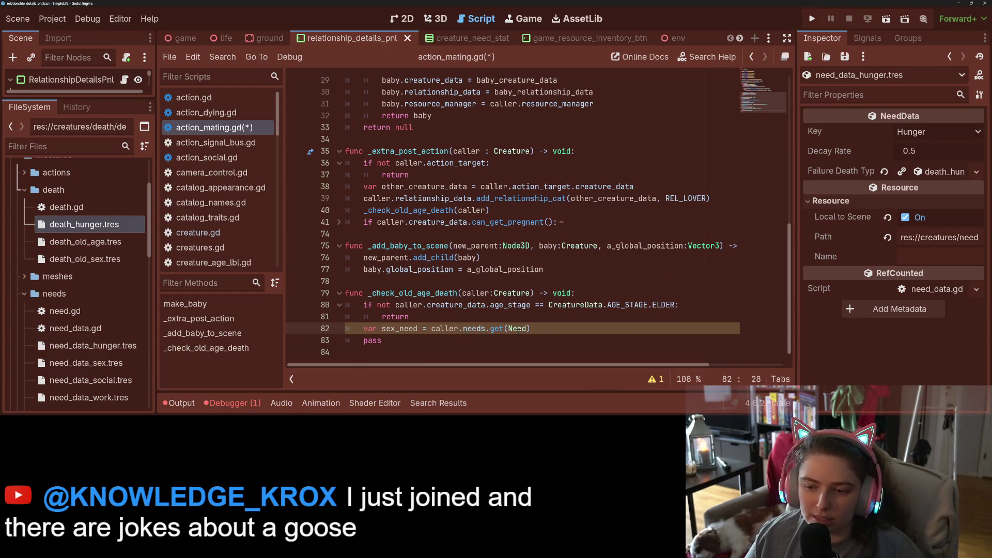
{"action": "mouse_move", "coordinate": [518, 331]}
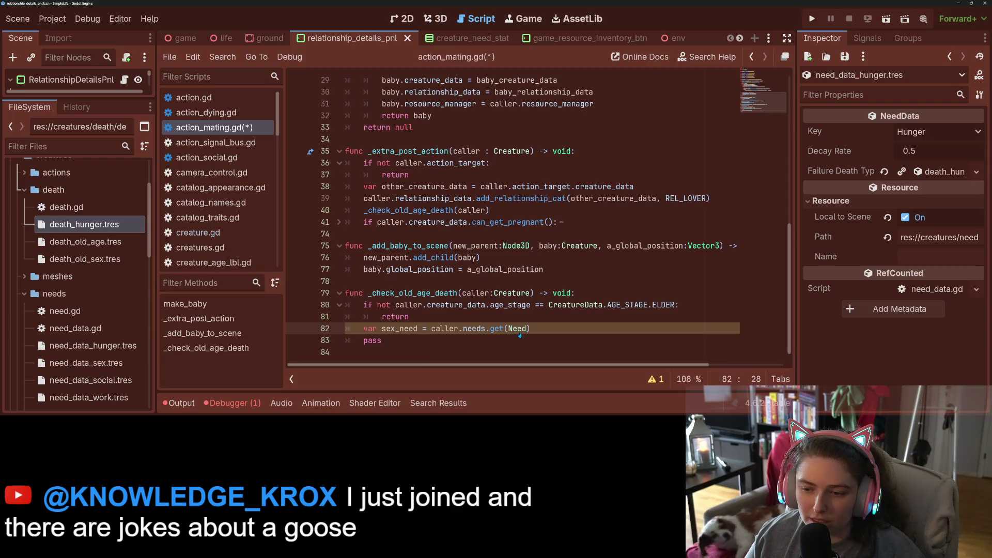
{"action": "left_click", "coordinate": [519, 329], "text": "ctrl"}
Step: Back in action_mating.gd, change the get() key to NeedData.KEY.SEX
{"action": "scroll", "coordinate": [486, 294], "scroll_direction": "up", "scroll_amount": 2}
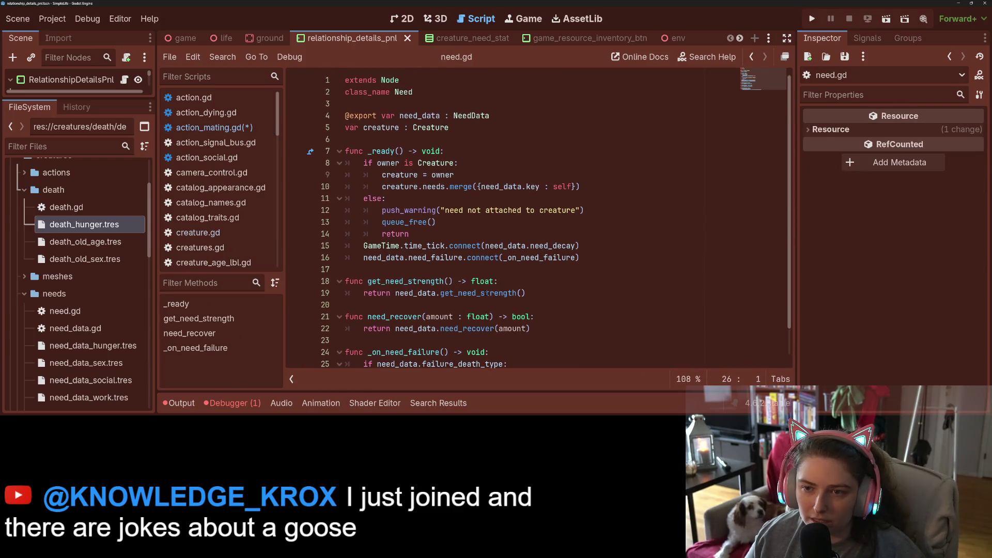
{"action": "scroll", "coordinate": [485, 292], "scroll_direction": "down", "scroll_amount": 2}
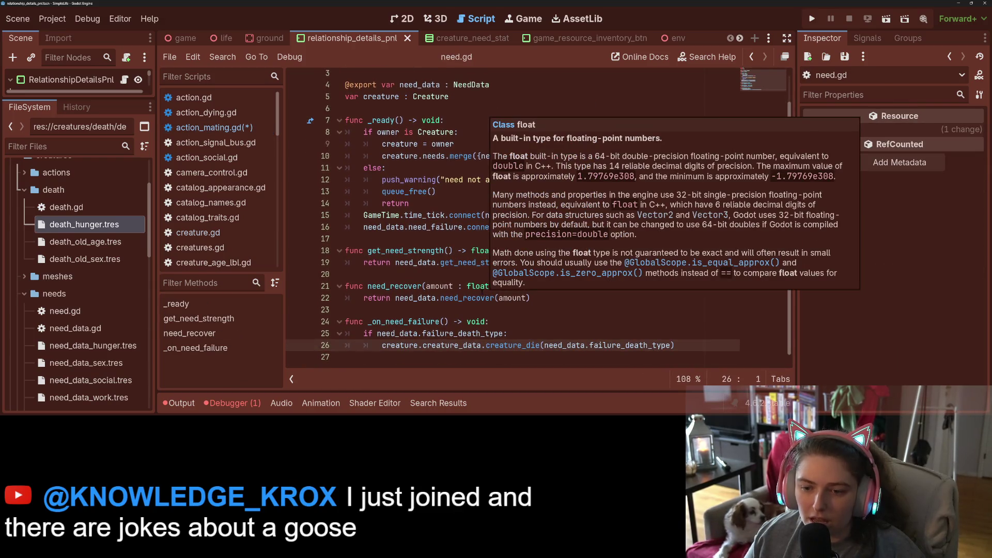
{"action": "left_click", "coordinate": [248, 128]}
{"action": "key", "text": "Right"}
{"action": "key", "text": "Right"}
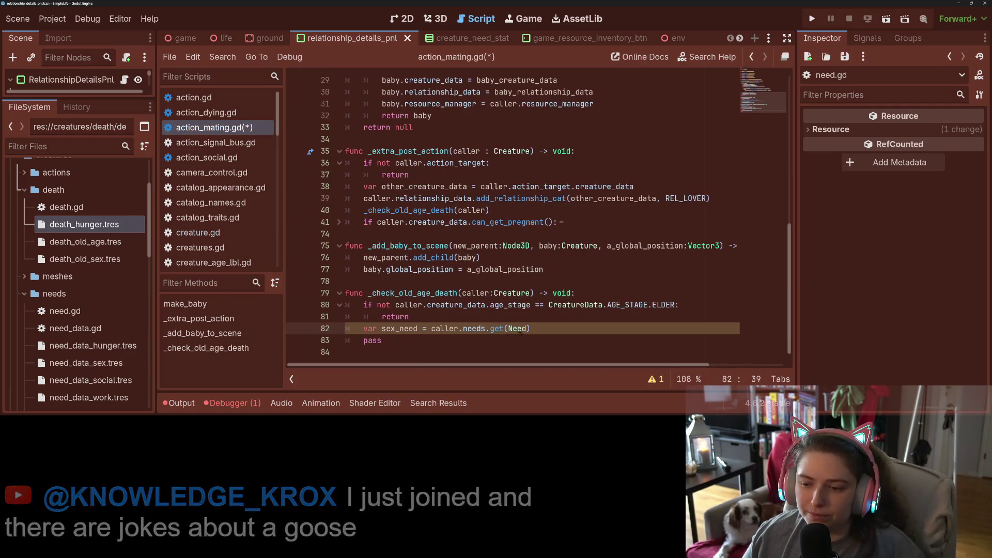
{"action": "type", "text": "Data."}
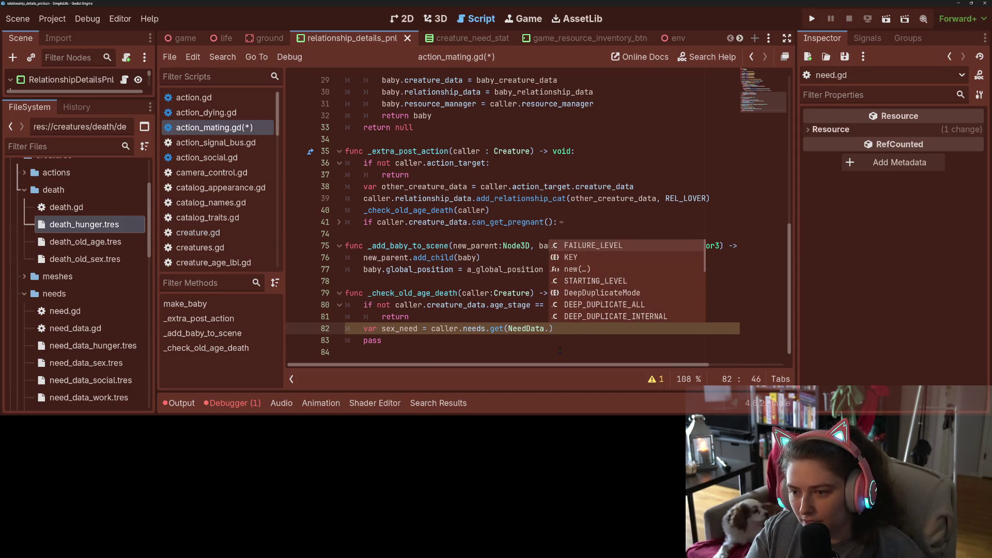
{"action": "type", "text": "k"}
{"action": "key", "text": "Return"}
{"action": "type", "text": ".SE"}
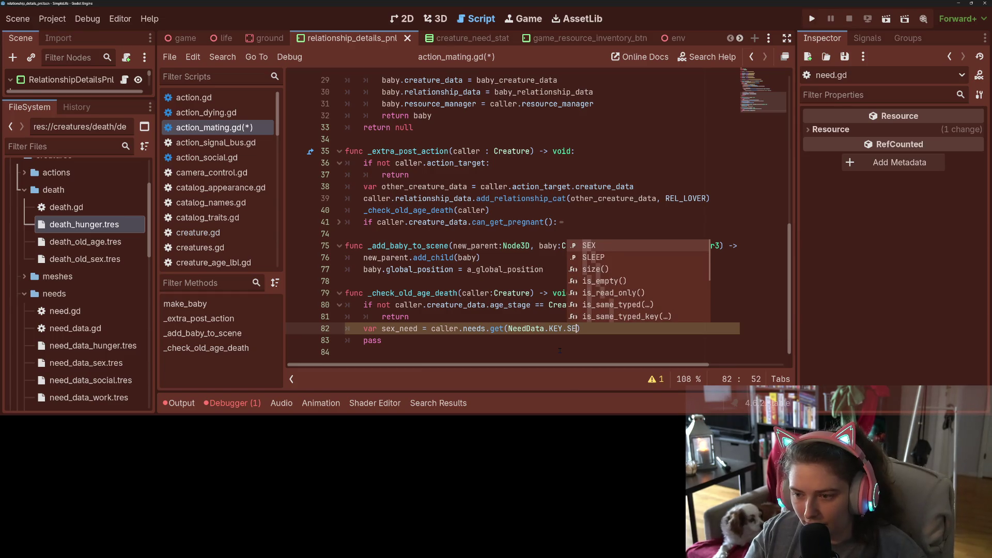
{"action": "key", "text": "Return"}
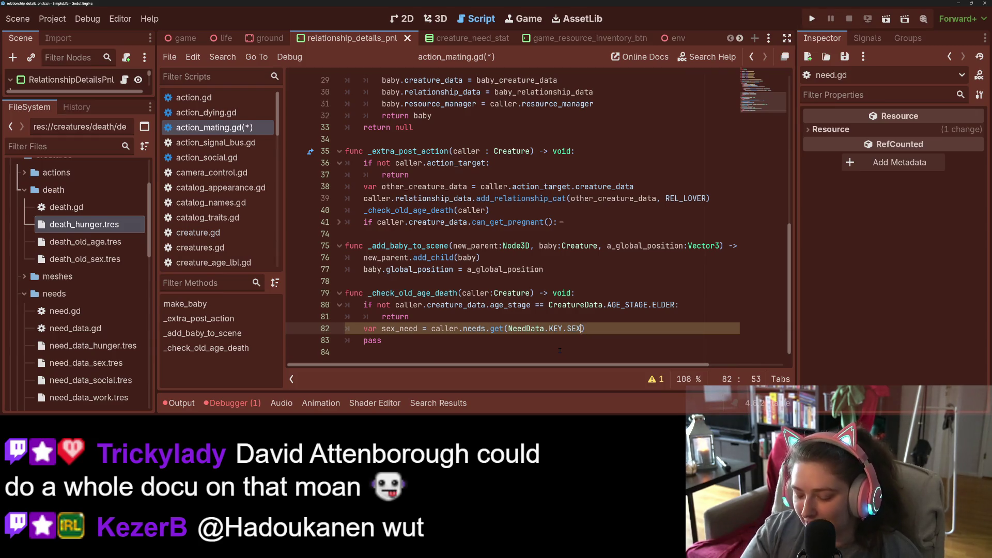
Step: Add false as the default argument and begin an 'if sex_need is Need' line below
{"action": "type", "text": ", "}
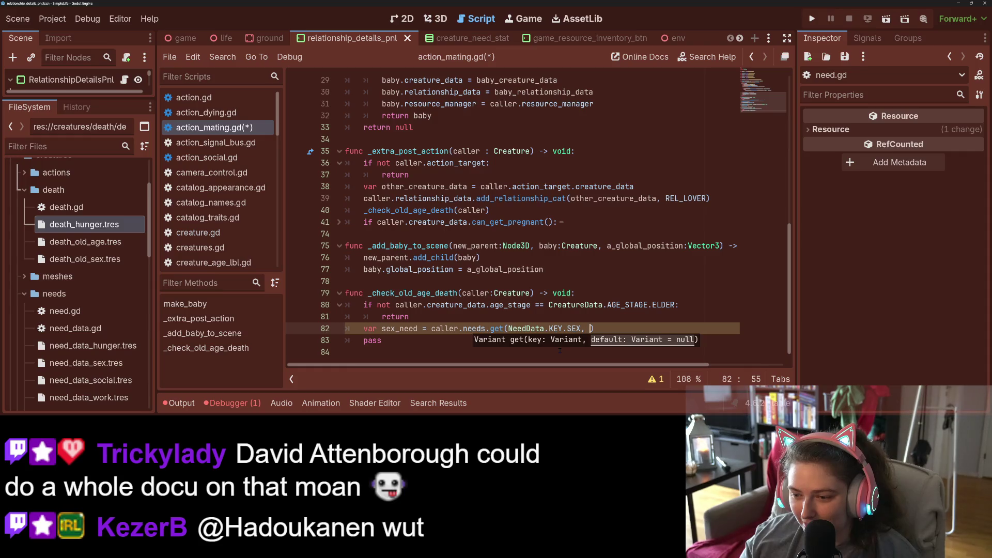
{"action": "type", "text": "false)"}
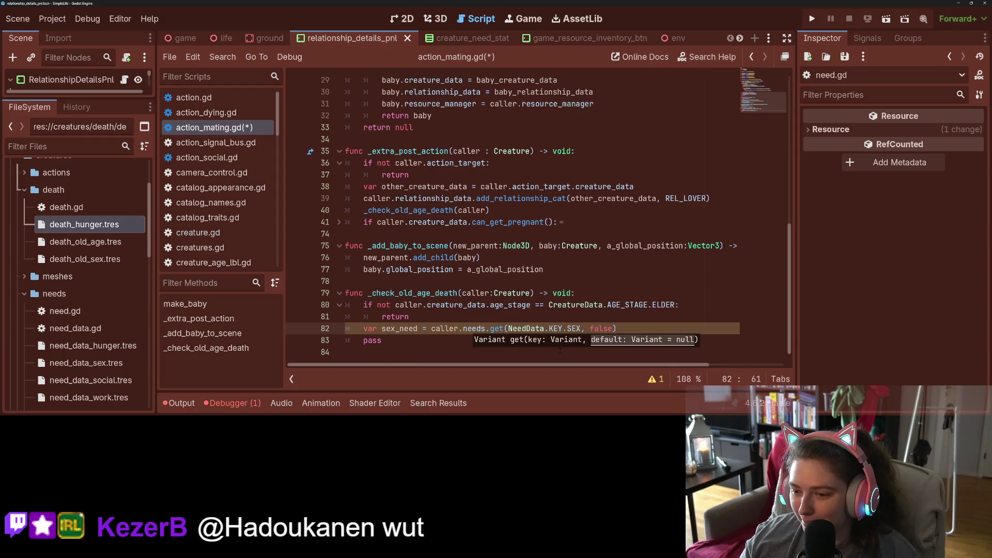
{"action": "key", "text": "Return"}
{"action": "type", "text": "if "}
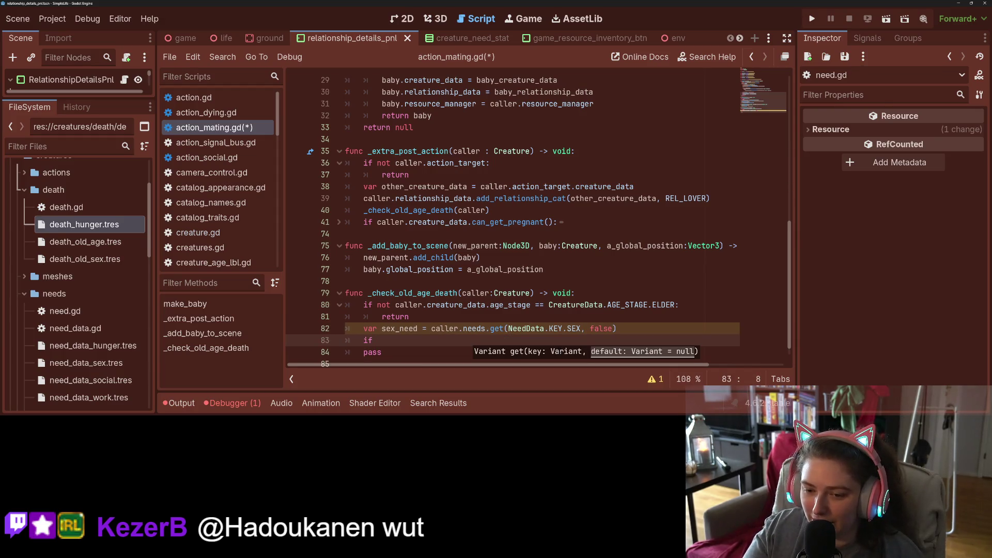
{"action": "type", "text": "sex_need"}
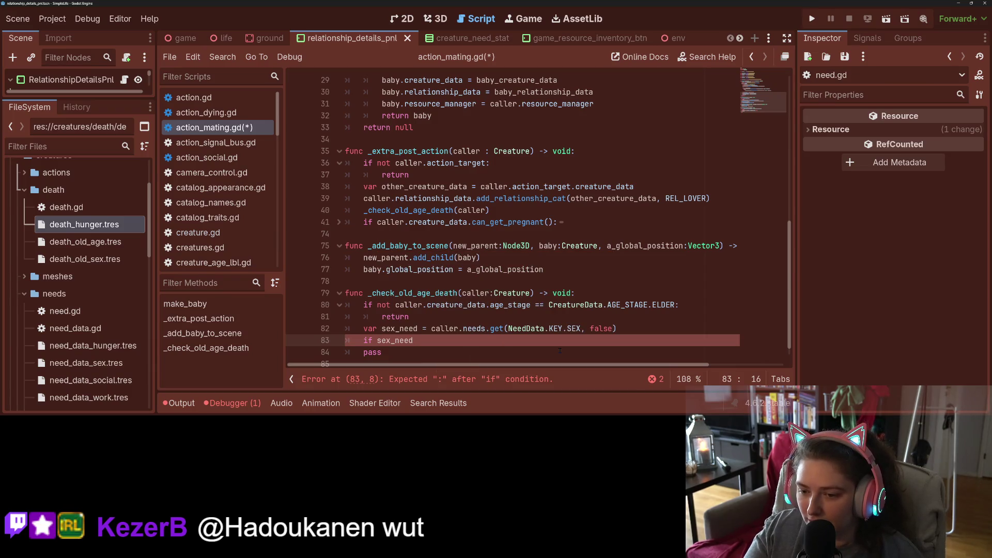
{"action": "type", "text": " is "}
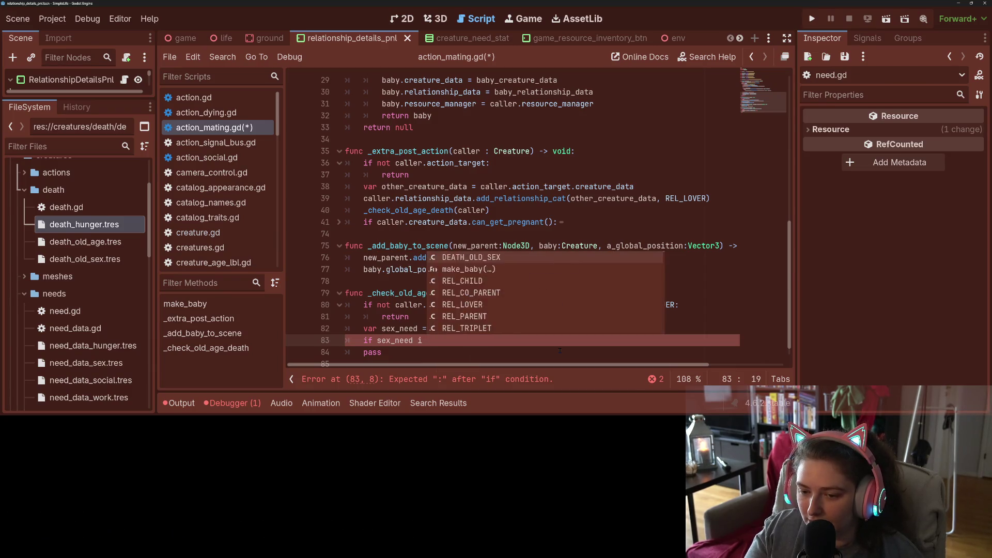
{"action": "type", "text": "Need"}
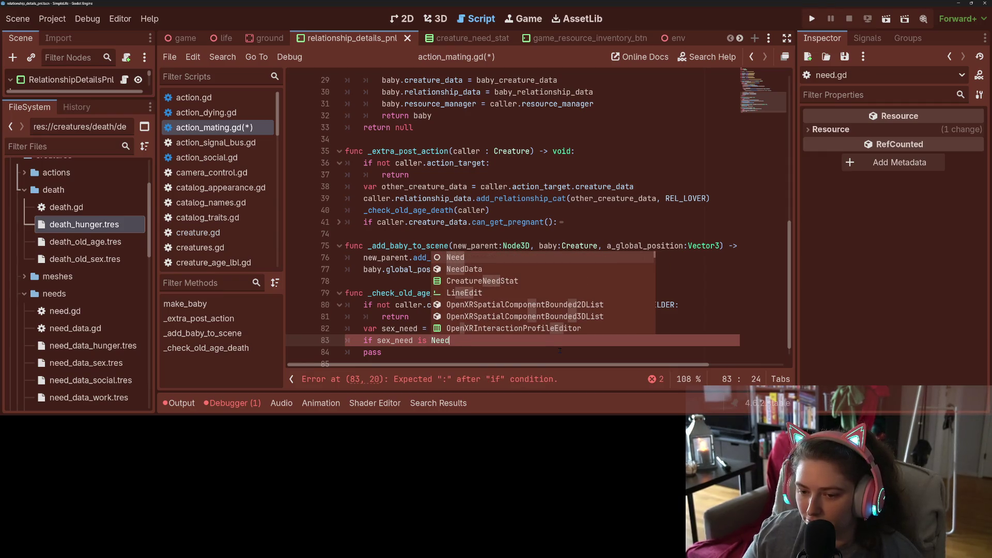
Step: Finish 'if sex_need is Need:' and start a nested 'if sex_need.need_data.level >' comparison
{"action": "key", "text": "Escape"}
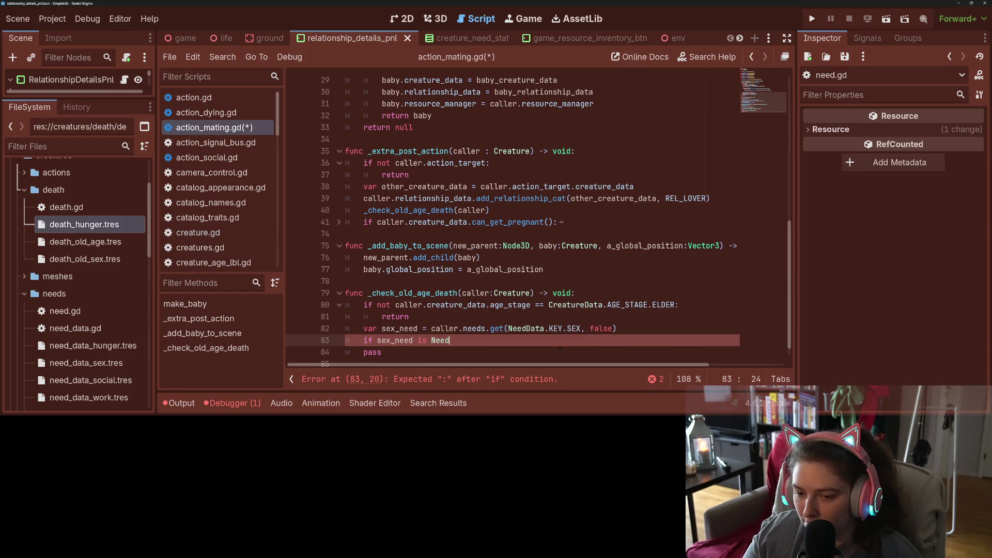
{"action": "type", "text": ":"}
{"action": "key", "text": "Return"}
{"action": "type", "text": "if sex_need."}
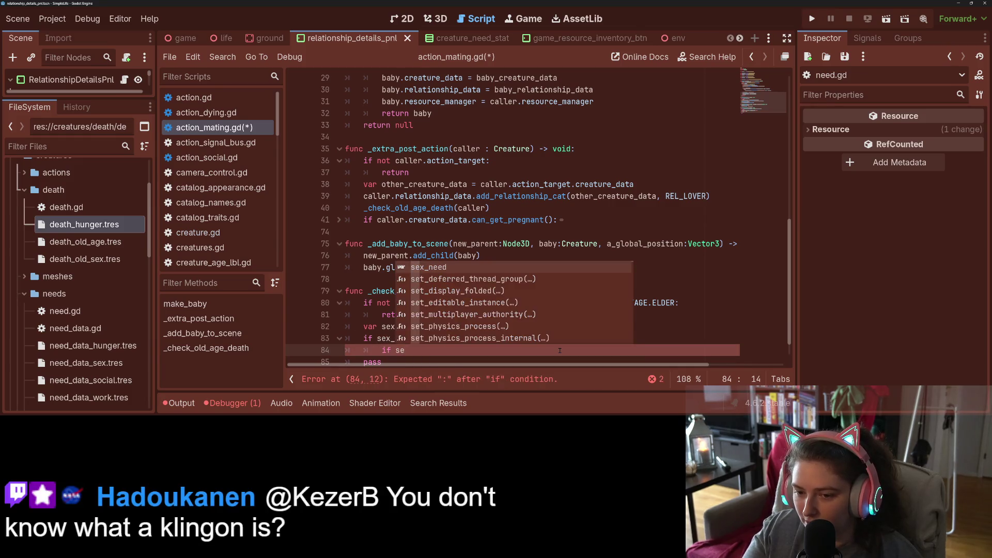
{"action": "type", "text": "n"}
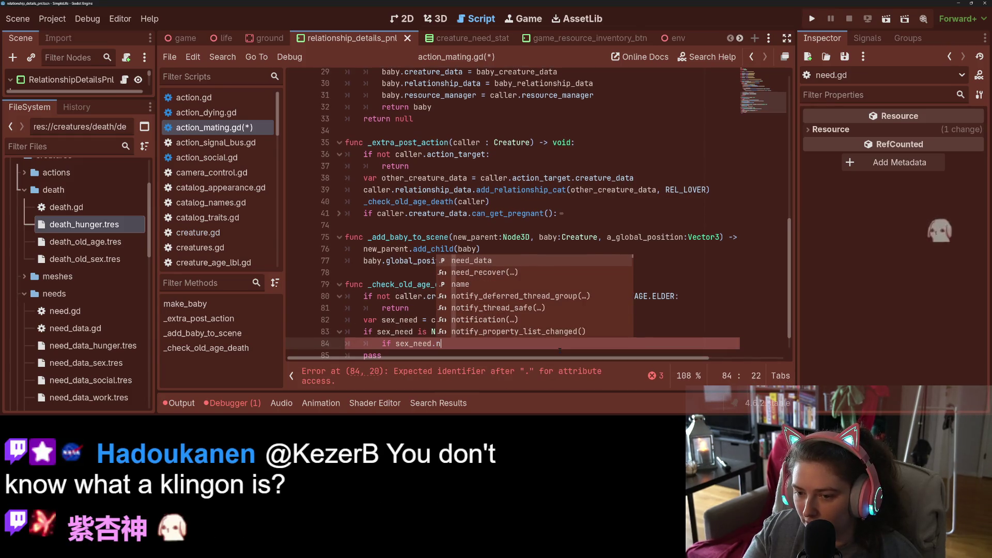
{"action": "key", "text": "Return"}
{"action": "type", "text": ".level >"}
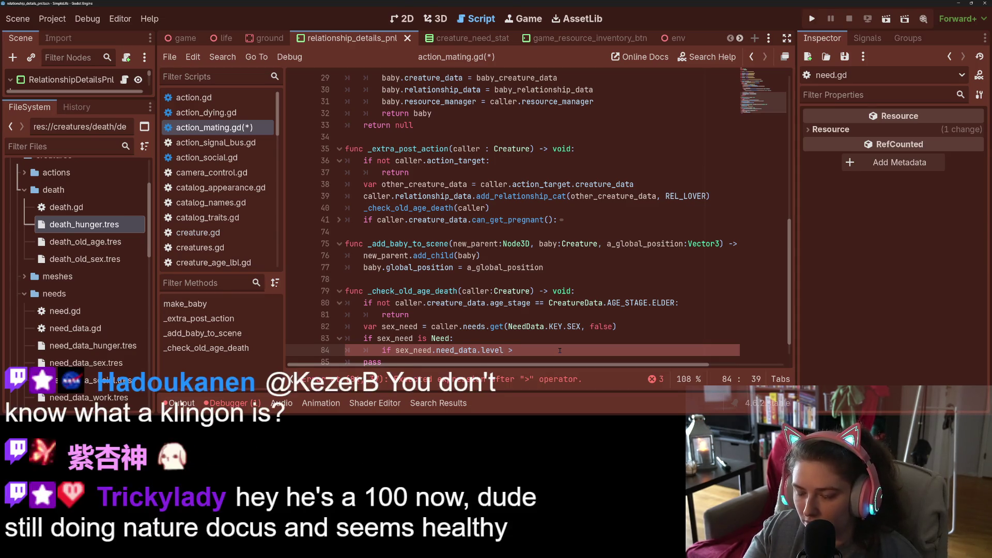
{"action": "key", "text": "BackSpace"}
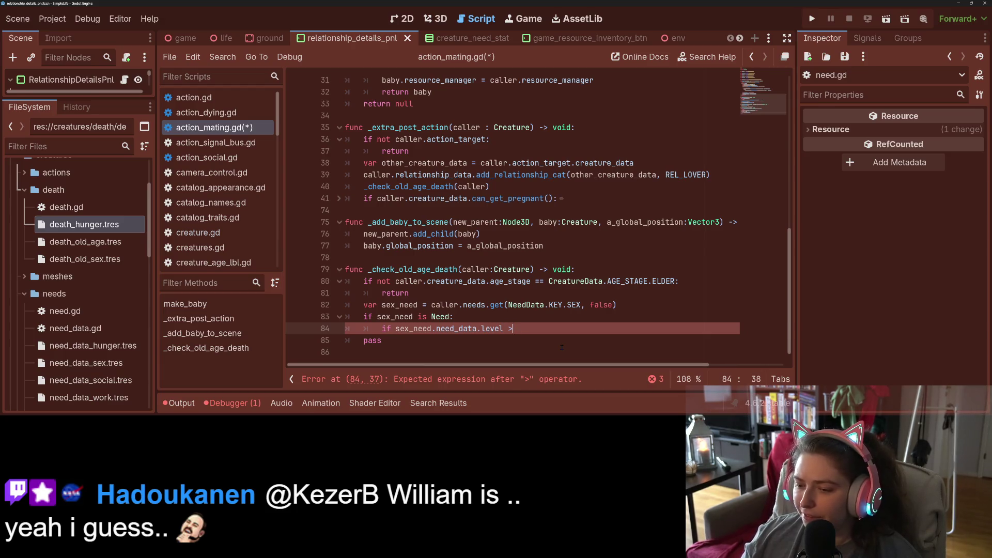
Step: Rewrite the inner condition as 'sex_need.need_data.level >= 99.0:' and open an indented line below
{"action": "key", "text": "BackSpace"}
{"action": "type", "text": "=="}
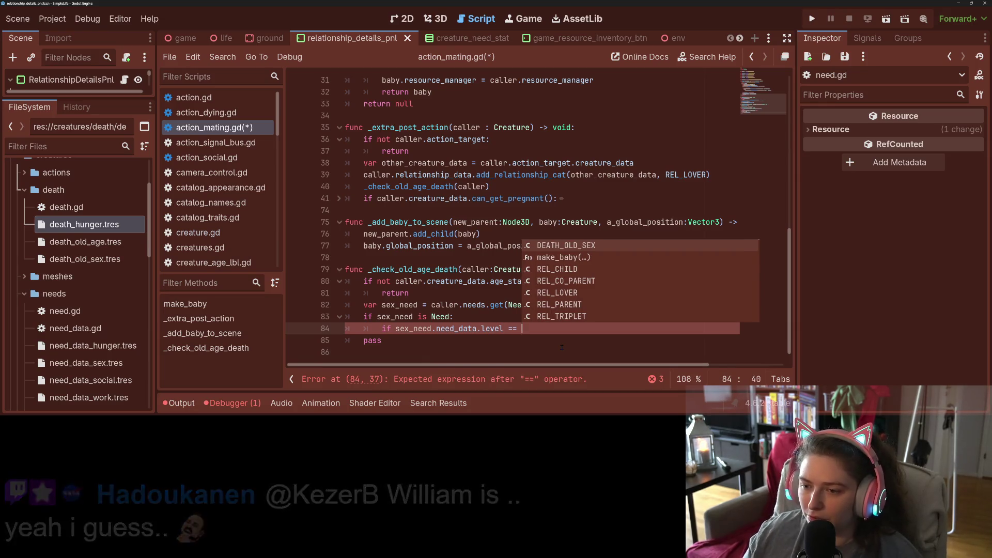
{"action": "type", "text": " 100.0"}
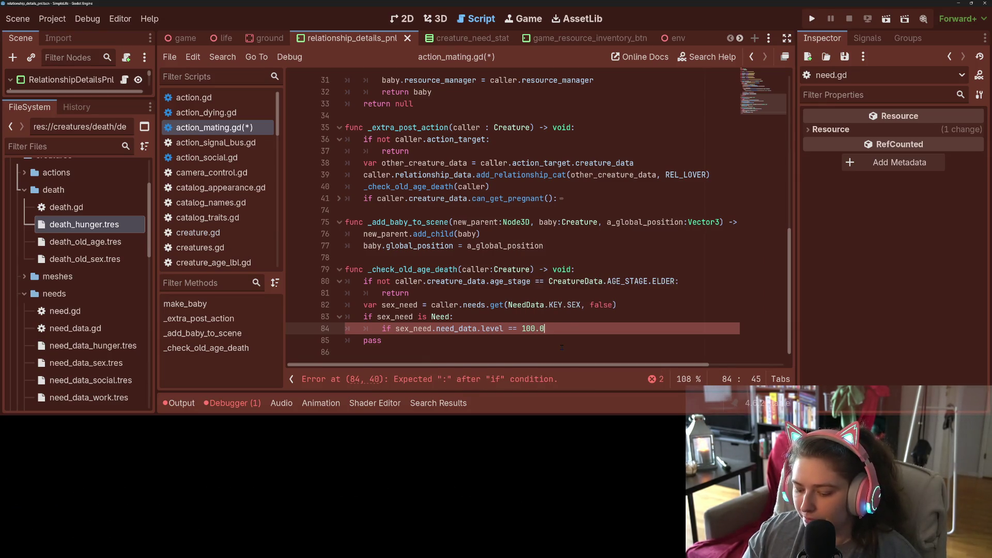
{"action": "key", "text": "Left"}
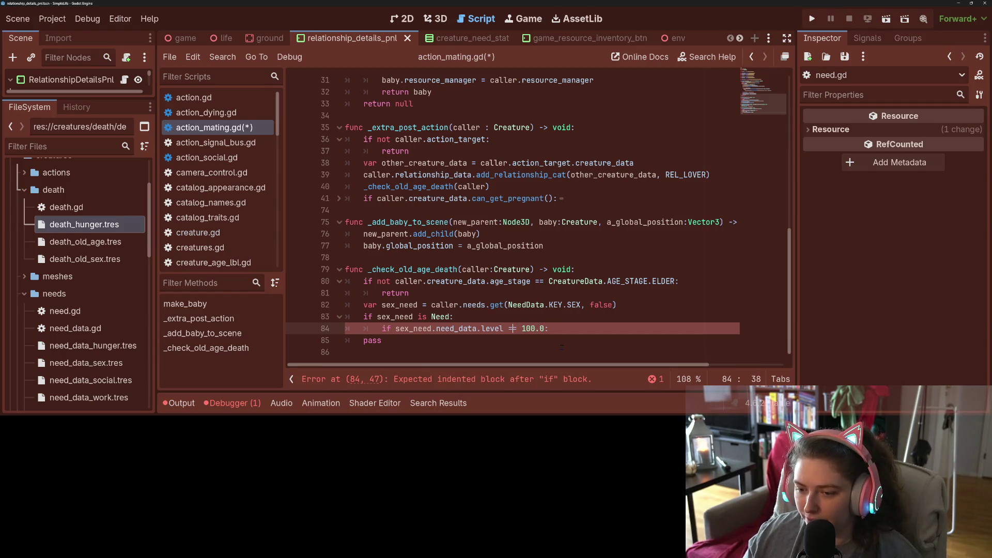
{"action": "key", "text": "Left"}
{"action": "key", "text": "Left"}
{"action": "key", "text": "Left"}
{"action": "key", "text": "BackSpace"}
{"action": "type", "text": ">"}
{"action": "key", "text": "Right"}
{"action": "key", "text": "Right"}
{"action": "key", "text": "Delete"}
{"action": "key", "text": "Delete"}
{"action": "key", "text": "Delete"}
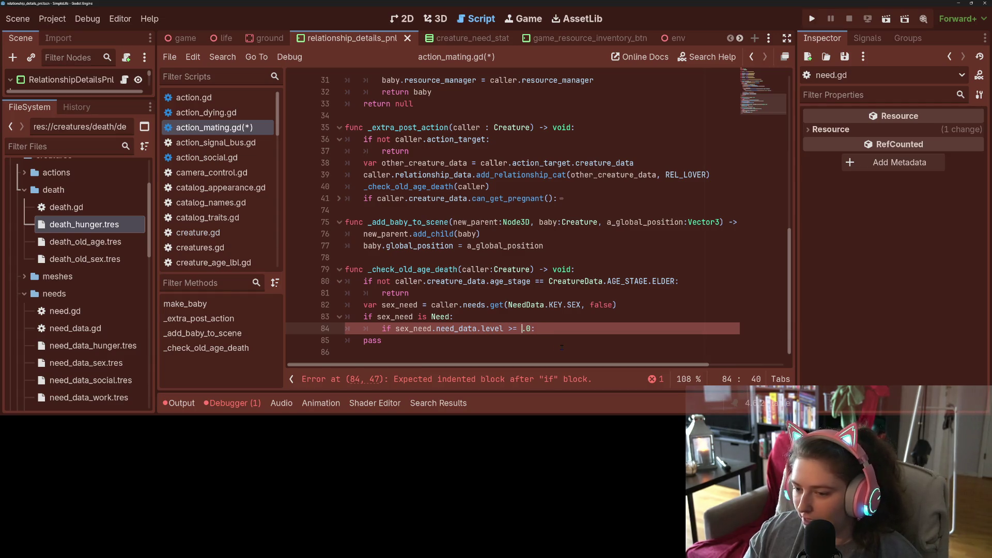
{"action": "type", "text": "99"}
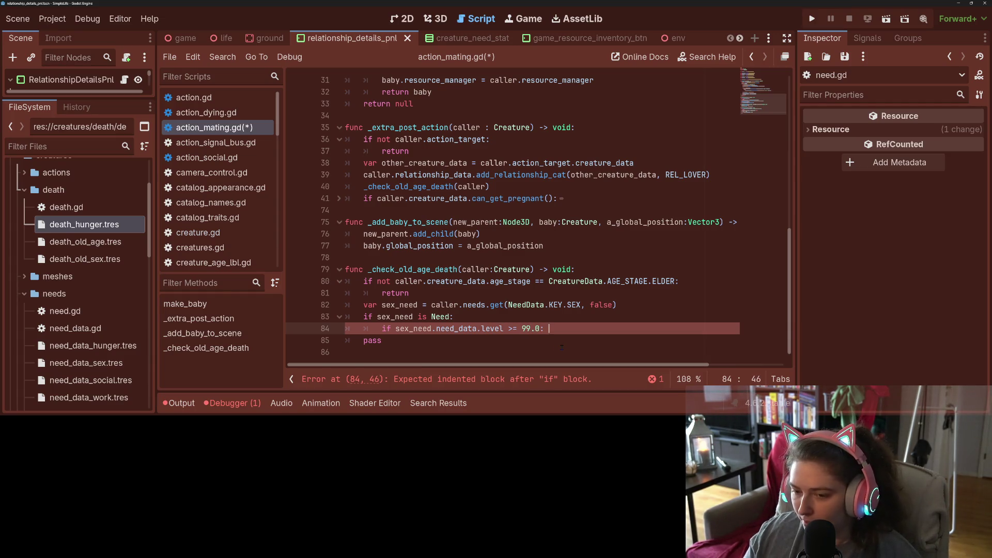
{"action": "key", "text": "Return"}
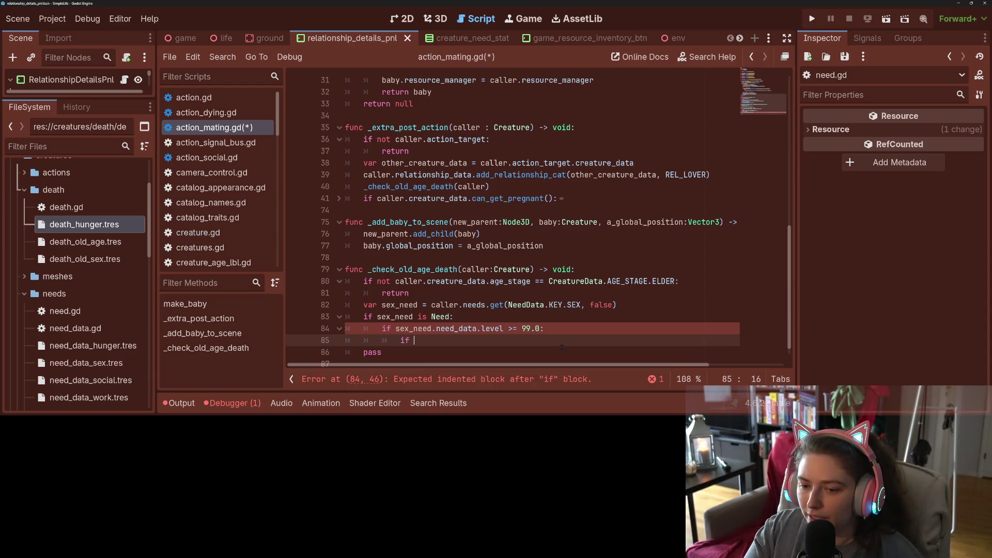
Step: Add 'if Utility.draw_rng_float() < 10.0:' inside the level check
{"action": "type", "text": "if "}
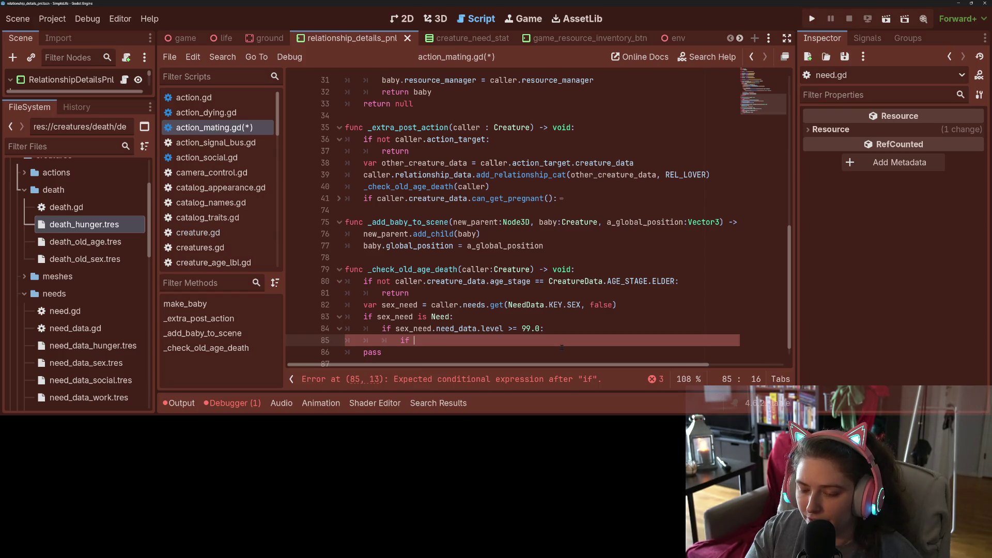
{"action": "type", "text": "Utility."}
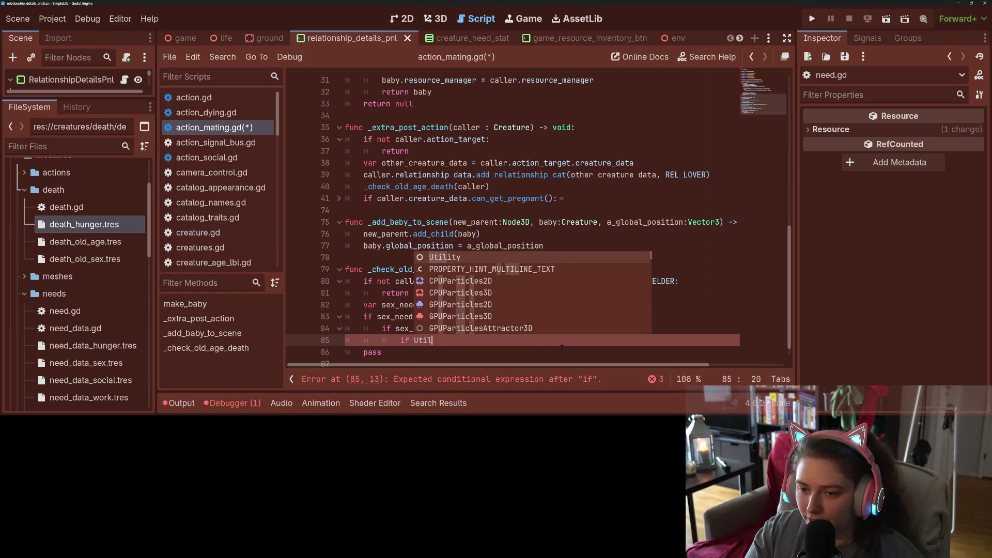
{"action": "key", "text": "Down"}
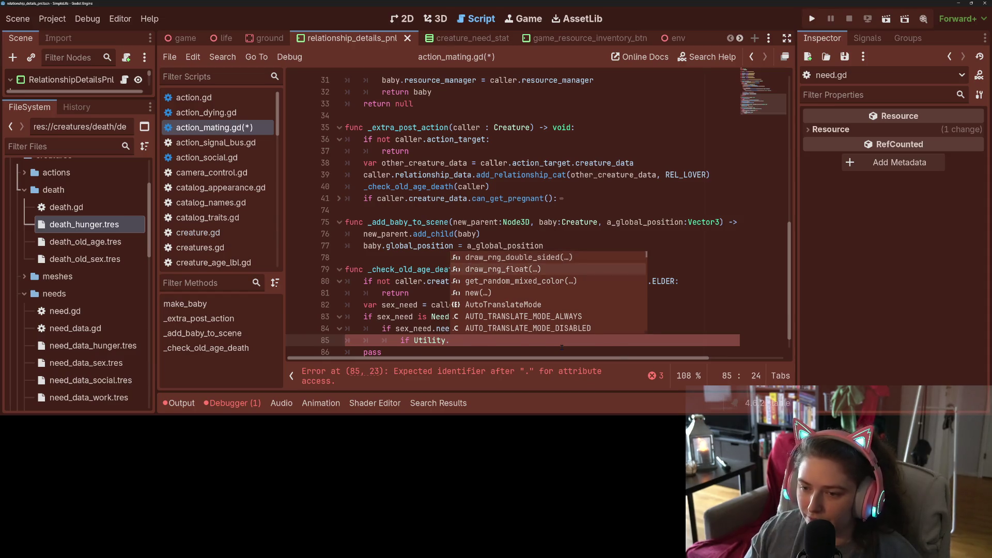
{"action": "key", "text": "Return"}
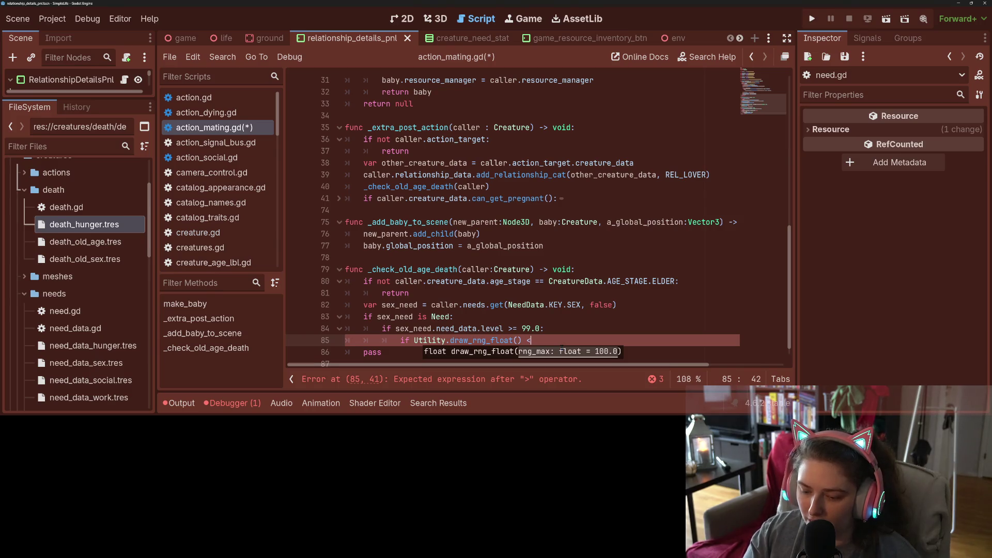
{"action": "type", "text": "10.0:"}
{"action": "key", "text": "Return"}
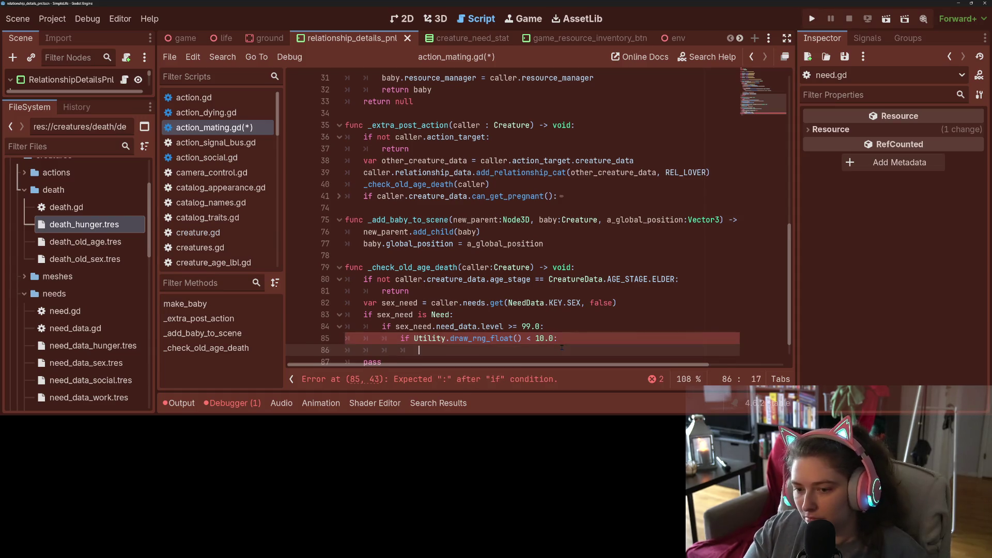
Step: Call caller.creature_data.creature_die(DEATH_OLD_SEX) in the random check's body
{"action": "type", "text": "call"}
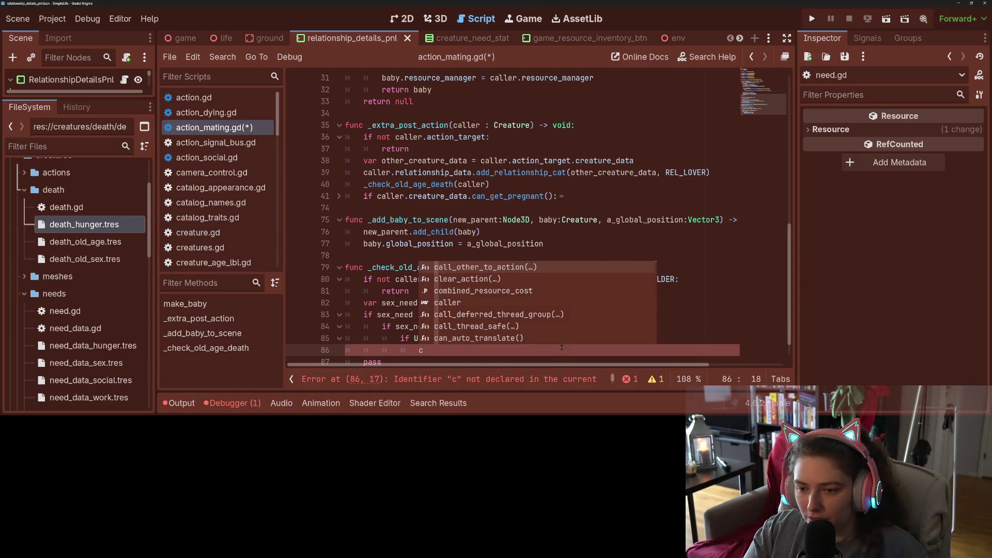
{"action": "key", "text": "Down"}
{"action": "key", "text": "Return"}
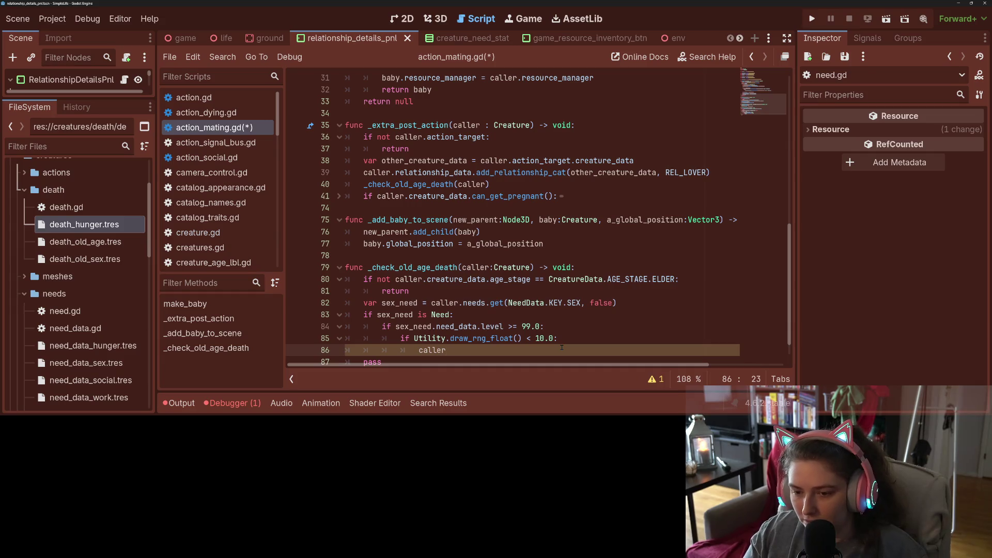
{"action": "type", "text": ".creature_data.die"}
{"action": "key", "text": "BackSpace"}
{"action": "key", "text": "BackSpace"}
{"action": "key", "text": "BackSpace"}
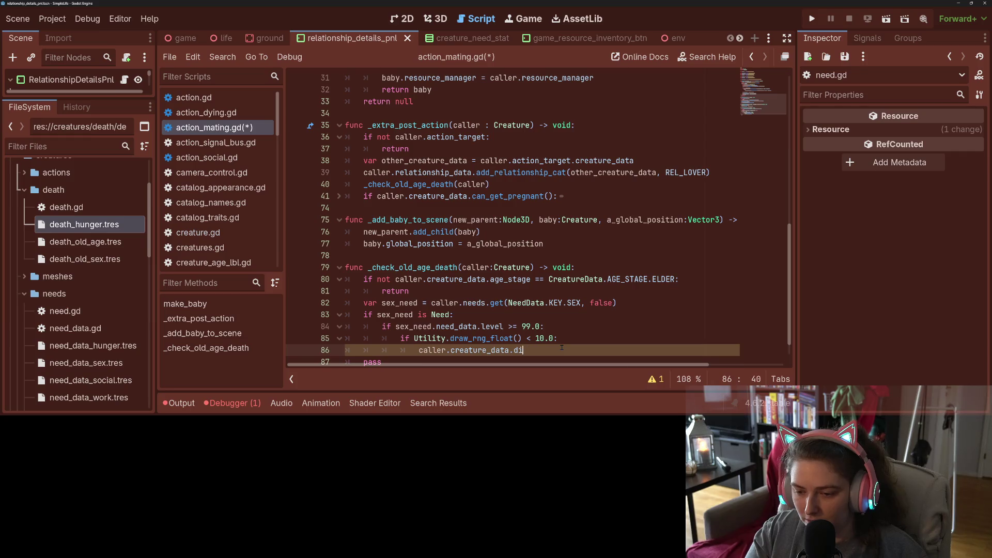
{"action": "key", "text": "BackSpace"}
{"action": "key", "text": "BackSpace"}
{"action": "key", "text": "BackSpace"}
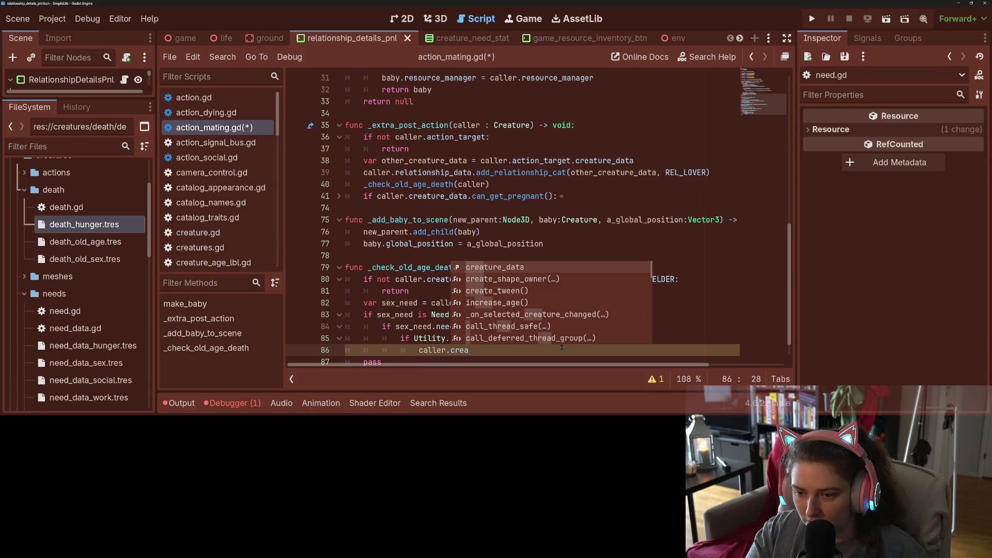
{"action": "key", "text": "Return"}
{"action": "type", "text": "."}
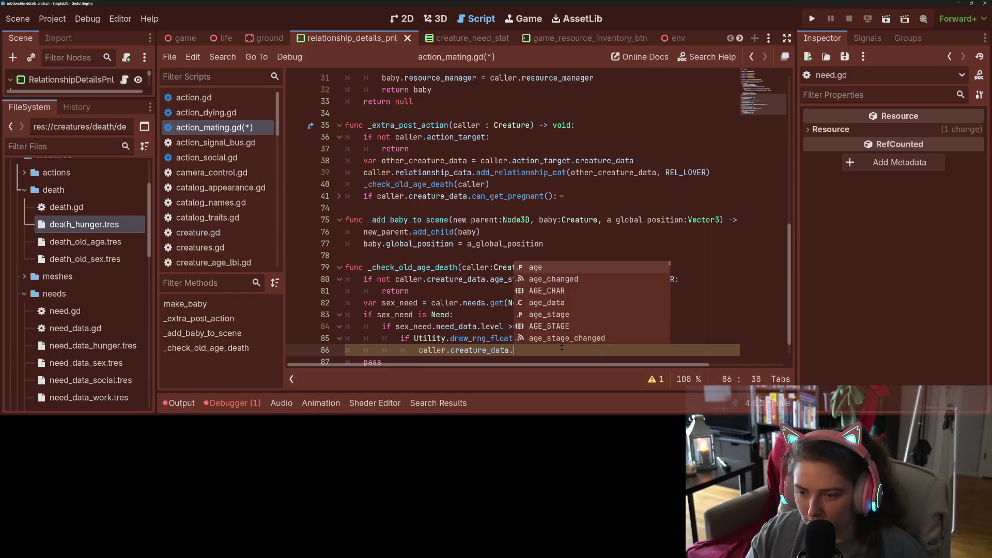
{"action": "scroll", "coordinate": [574, 330], "scroll_direction": "down", "scroll_amount": 8}
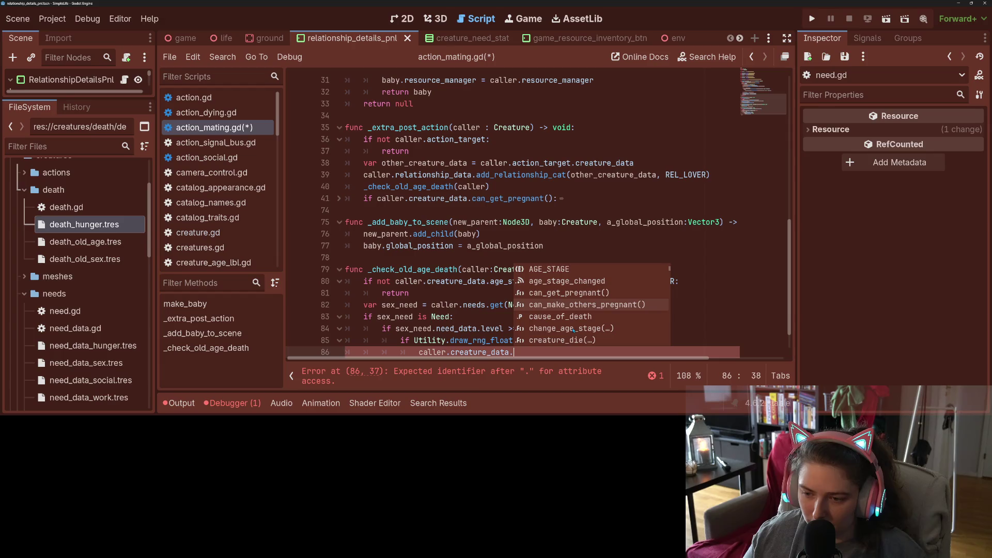
{"action": "scroll", "coordinate": [574, 330], "scroll_direction": "down", "scroll_amount": 2}
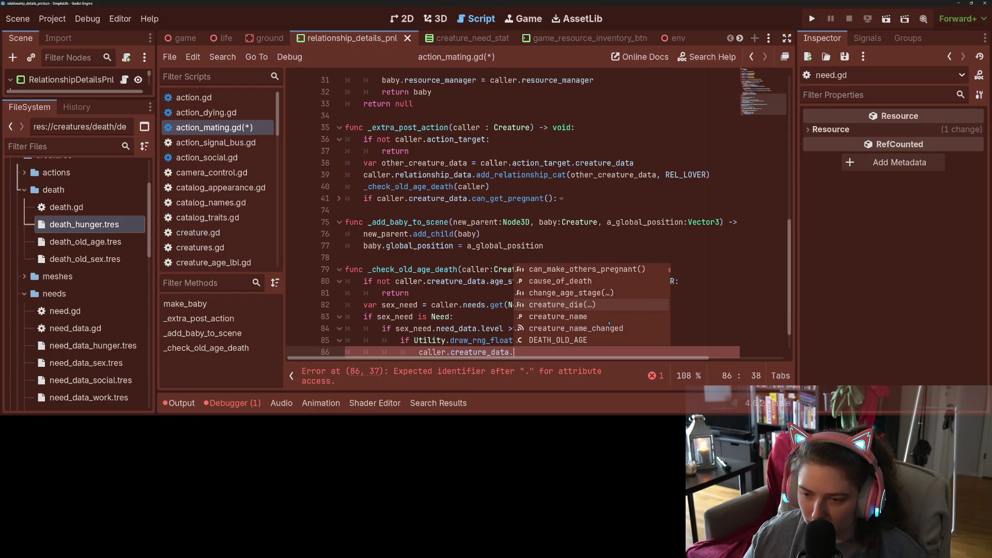
{"action": "left_click", "coordinate": [599, 317]}
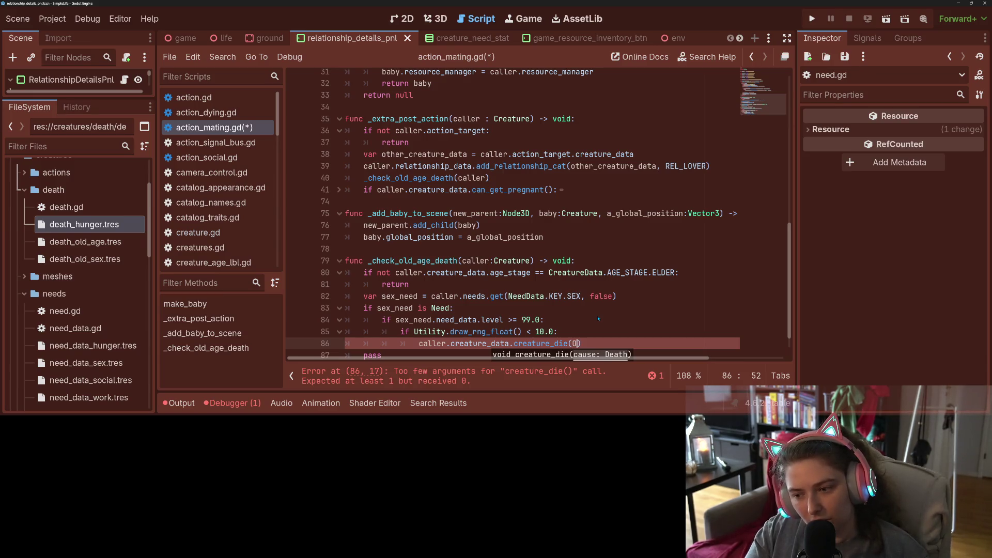
{"action": "type", "text": "OL"}
{"action": "key", "text": "Return"}
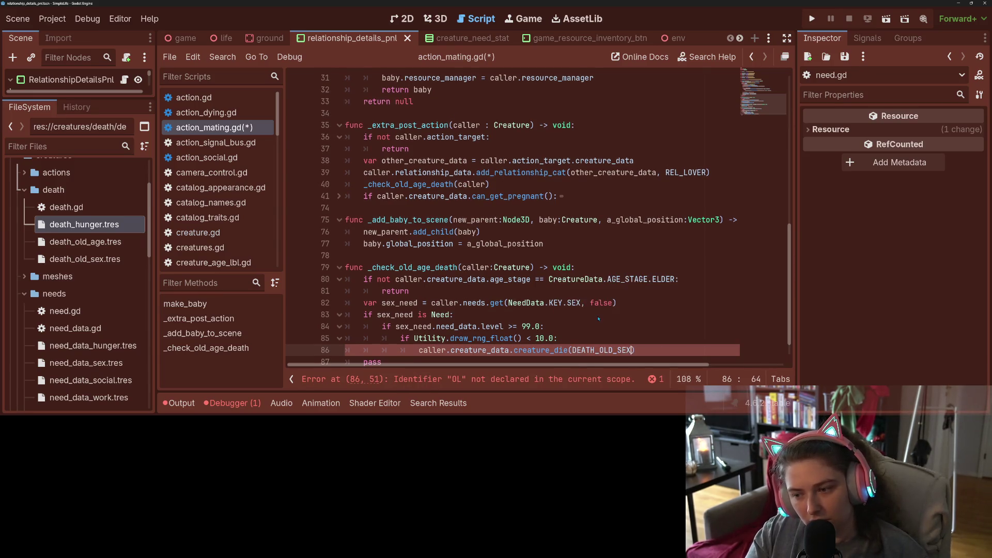
Step: Save action_mating.gd and delete the leftover pass line
{"action": "key", "text": "ctrl+s"}
{"action": "key", "text": "Down"}
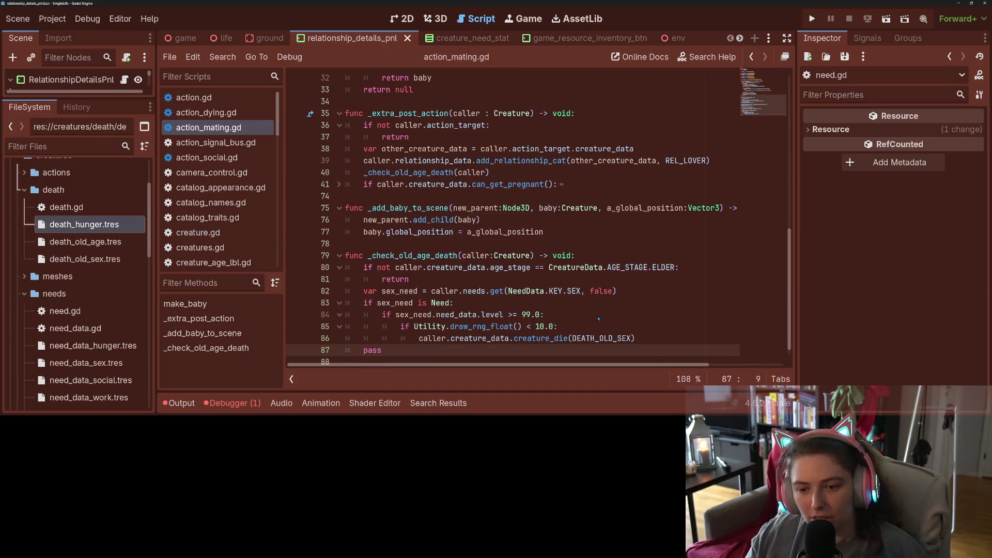
{"action": "key", "text": "shift+Home"}
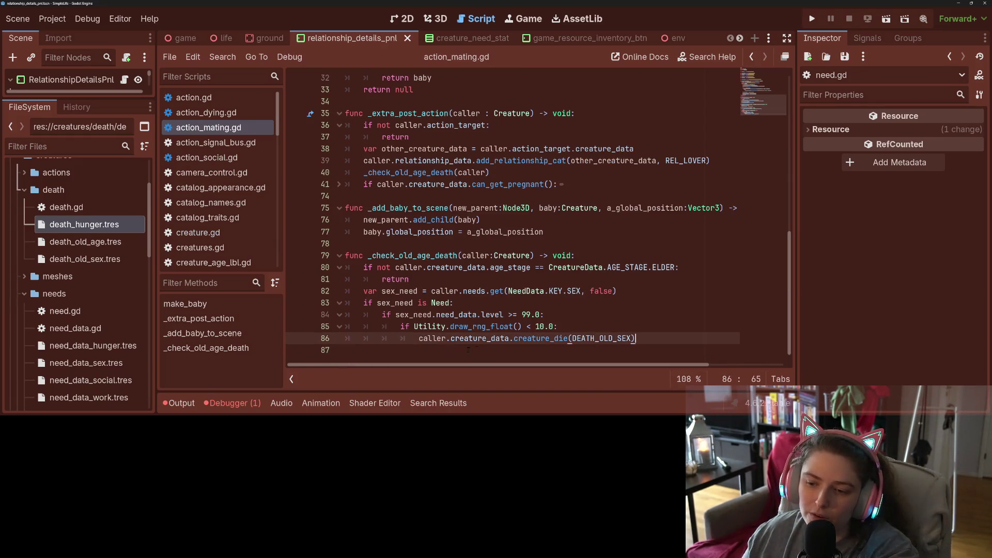
{"action": "key", "text": "BackSpace"}
{"action": "key", "text": "BackSpace"}
{"action": "key", "text": "Up"}
{"action": "left_click", "coordinate": [536, 327]}
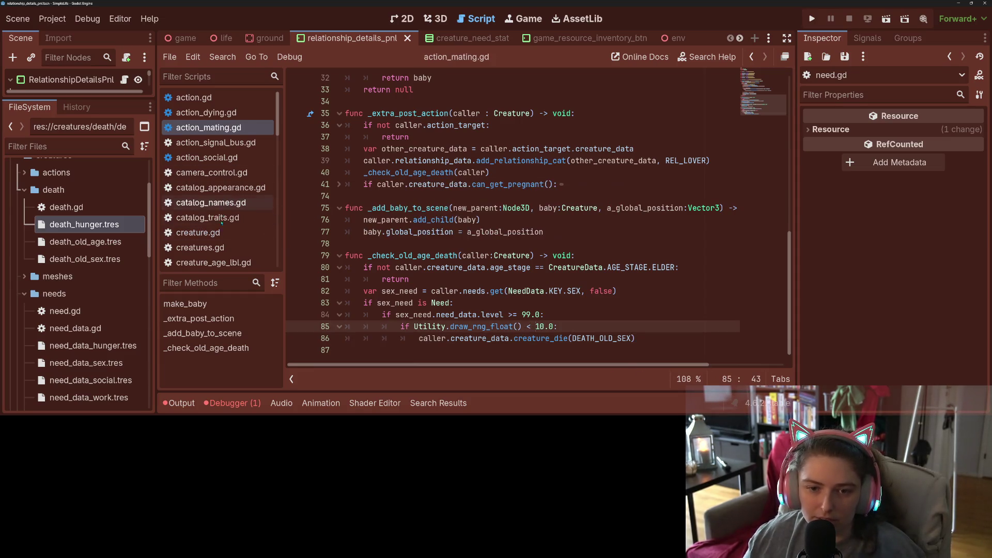
Step: In global_settings.gd, insert a blank line 80 after the fertility settings
{"action": "scroll", "coordinate": [224, 244], "scroll_direction": "down", "scroll_amount": 10}
{"action": "scroll", "coordinate": [225, 244], "scroll_direction": "up", "scroll_amount": 5}
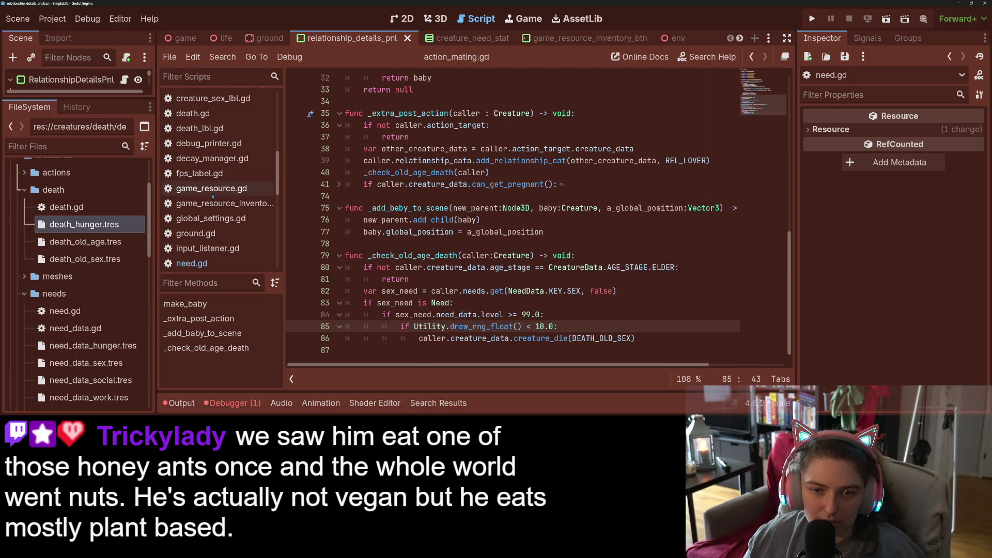
{"action": "left_click", "coordinate": [223, 219]}
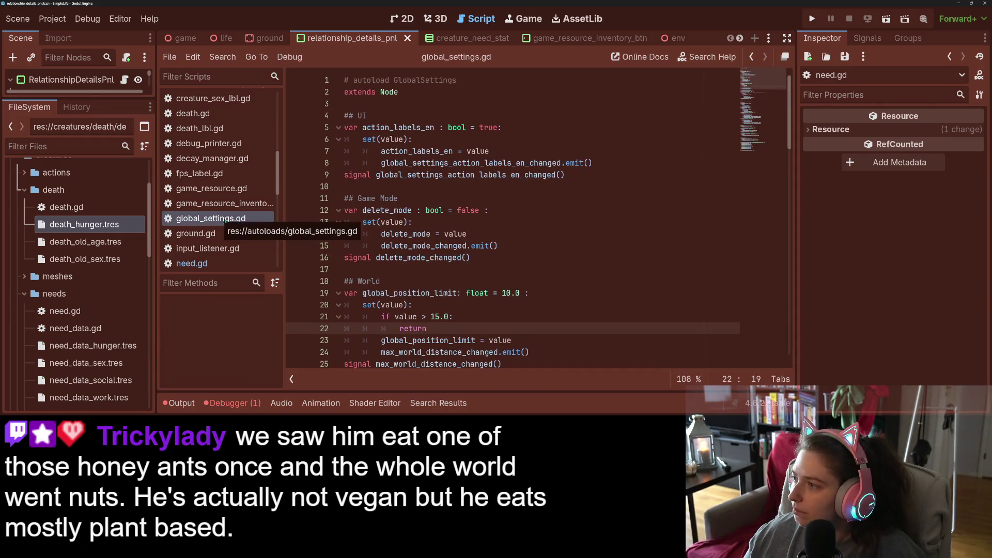
{"action": "scroll", "coordinate": [512, 222], "scroll_direction": "down", "scroll_amount": 1}
{"action": "scroll", "coordinate": [456, 311], "scroll_direction": "down", "scroll_amount": 8}
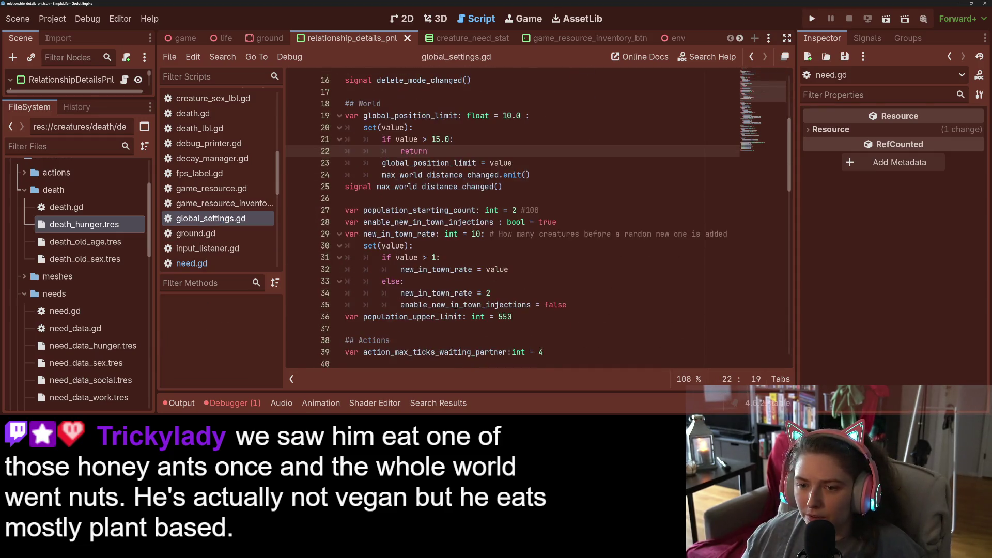
{"action": "scroll", "coordinate": [488, 305], "scroll_direction": "down", "scroll_amount": 2}
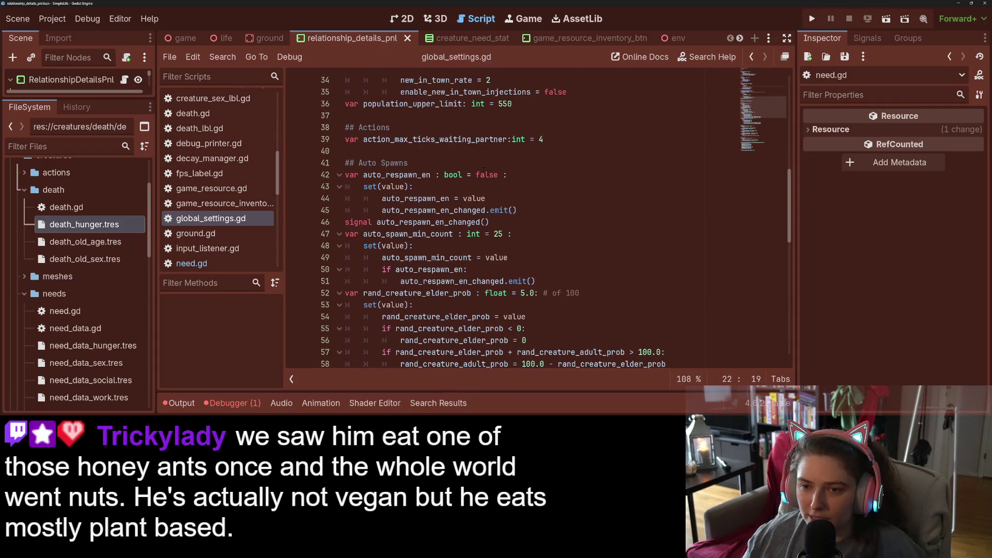
{"action": "left_click", "coordinate": [493, 147]}
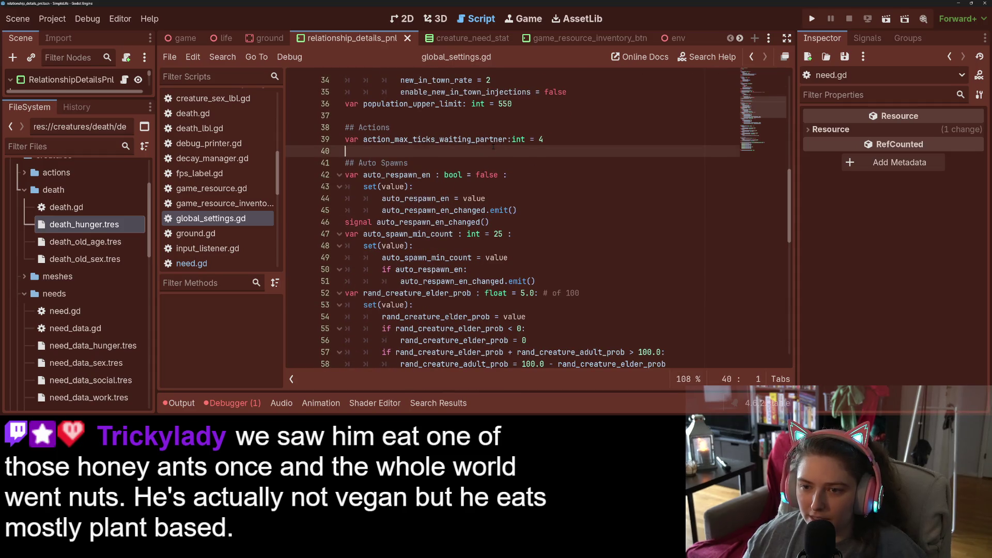
{"action": "left_click", "coordinate": [566, 140]}
{"action": "scroll", "coordinate": [477, 242], "scroll_direction": "down", "scroll_amount": 11}
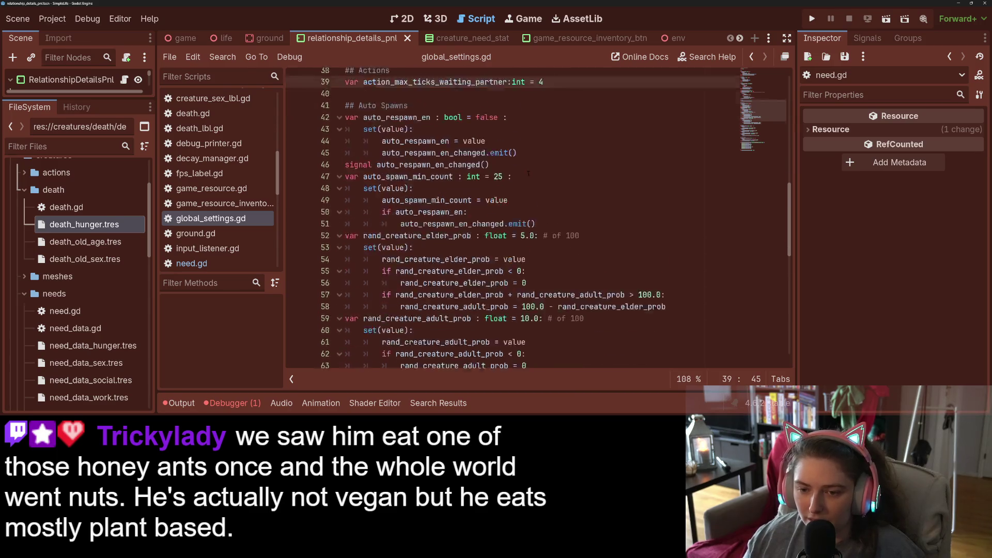
{"action": "scroll", "coordinate": [477, 242], "scroll_direction": "down", "scroll_amount": 1}
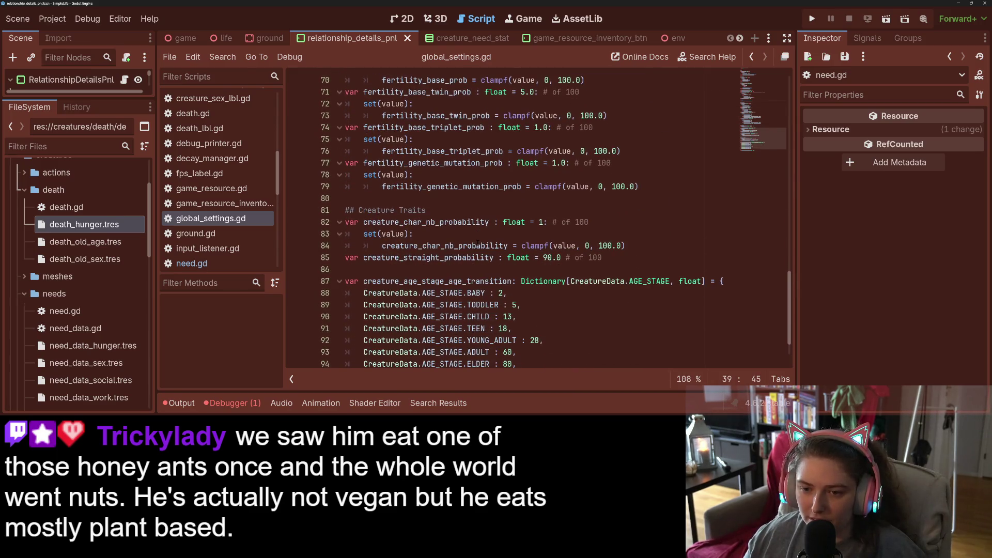
{"action": "left_click", "coordinate": [445, 200]}
{"action": "key", "text": "Return"}
{"action": "key", "text": "Up"}
Step: Declare 'var old_age_sex_death_probability : float = 10.0' there and save
{"action": "type", "text": "var probabilit"}
{"action": "key", "text": "BackSpace"}
{"action": "key", "text": "BackSpace"}
{"action": "key", "text": "BackSpace"}
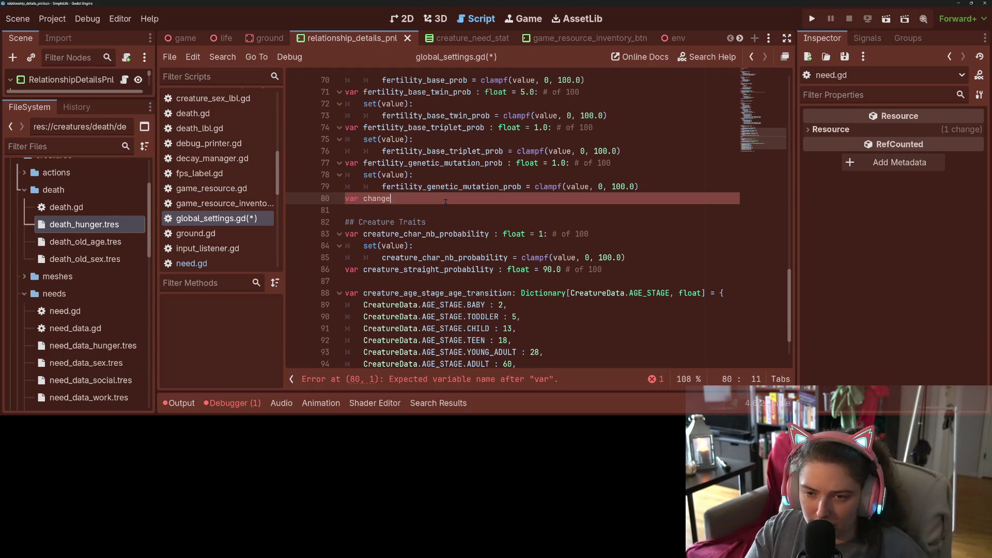
{"action": "key", "text": "BackSpace"}
{"action": "key", "text": "BackSpace"}
{"action": "key", "text": "BackSpace"}
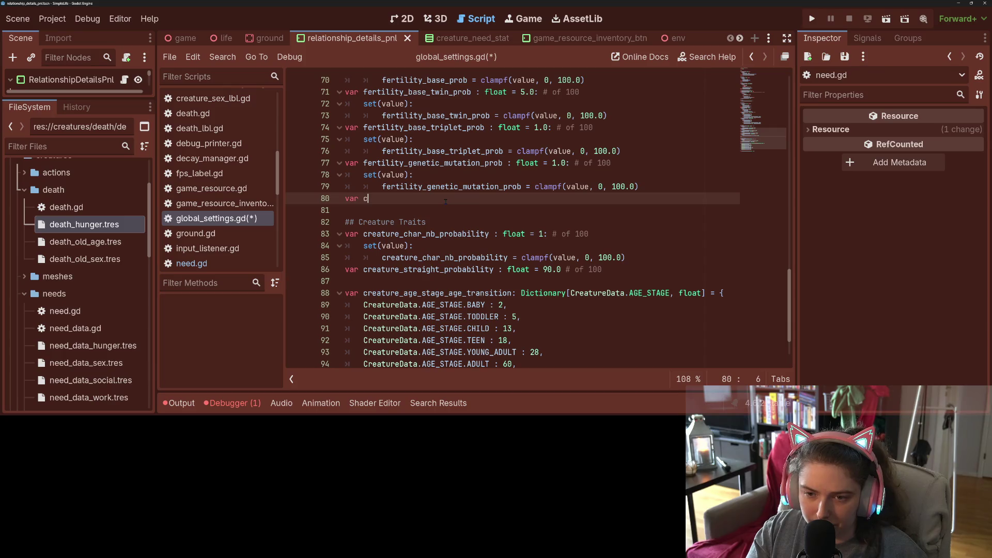
{"action": "type", "text": "_age_"}
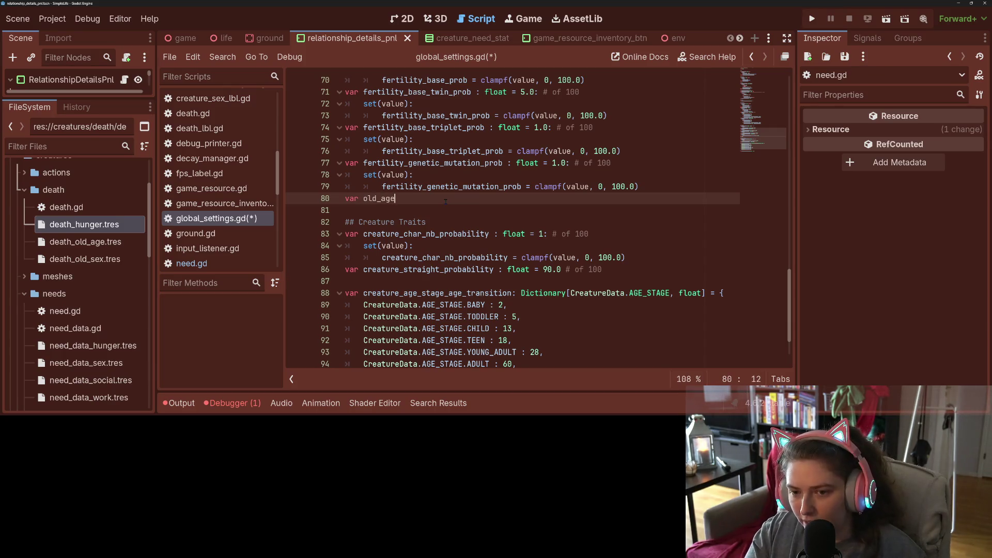
{"action": "type", "text": "sex_detah"}
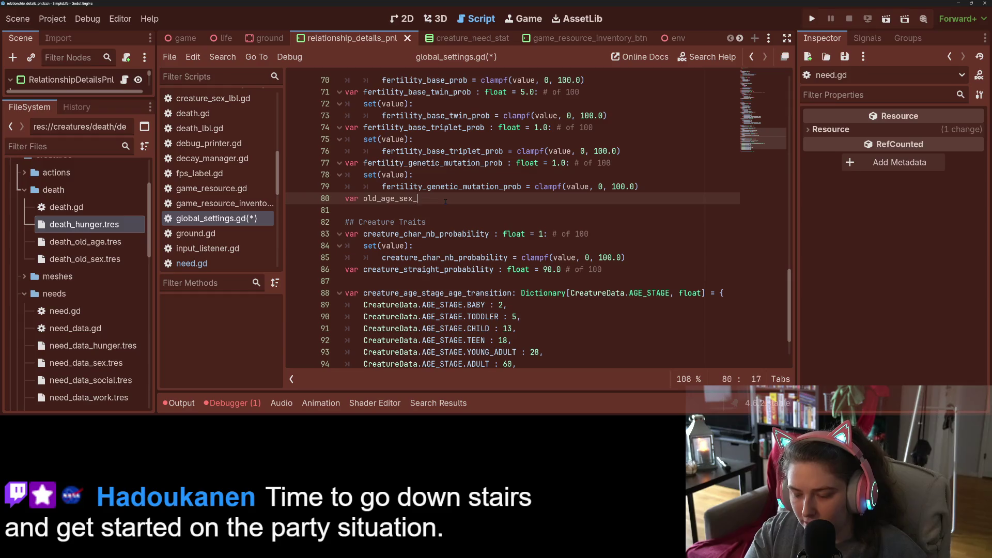
{"action": "key", "text": "BackSpace"}
{"action": "key", "text": "BackSpace"}
{"action": "key", "text": "BackSpace"}
{"action": "type", "text": "ath_pro"}
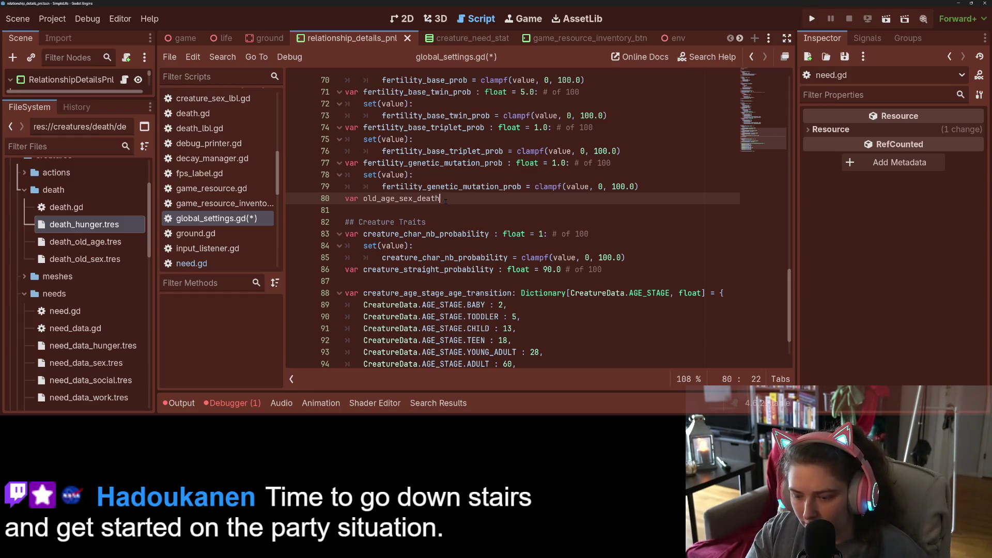
{"action": "type", "text": "bability : "}
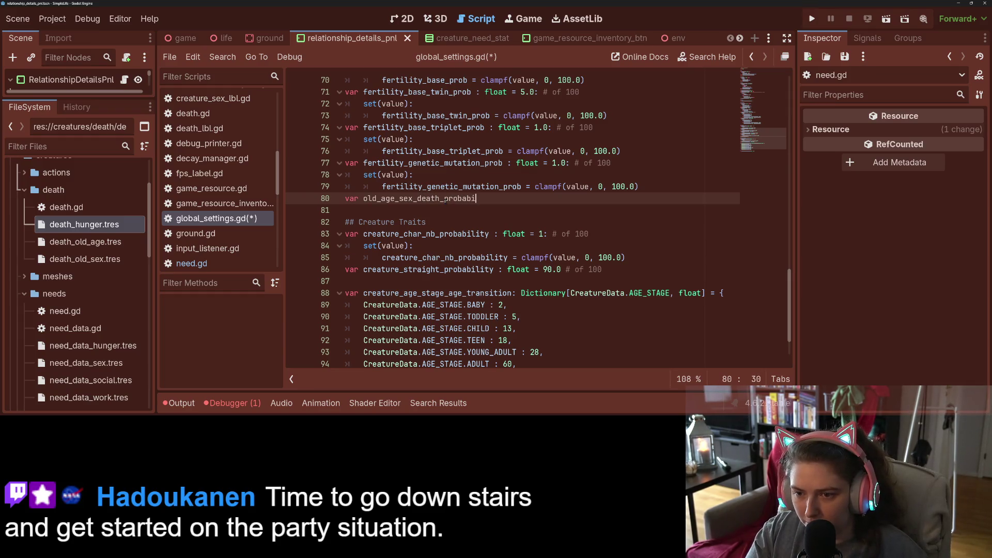
{"action": "type", "text": "float = 10.0"}
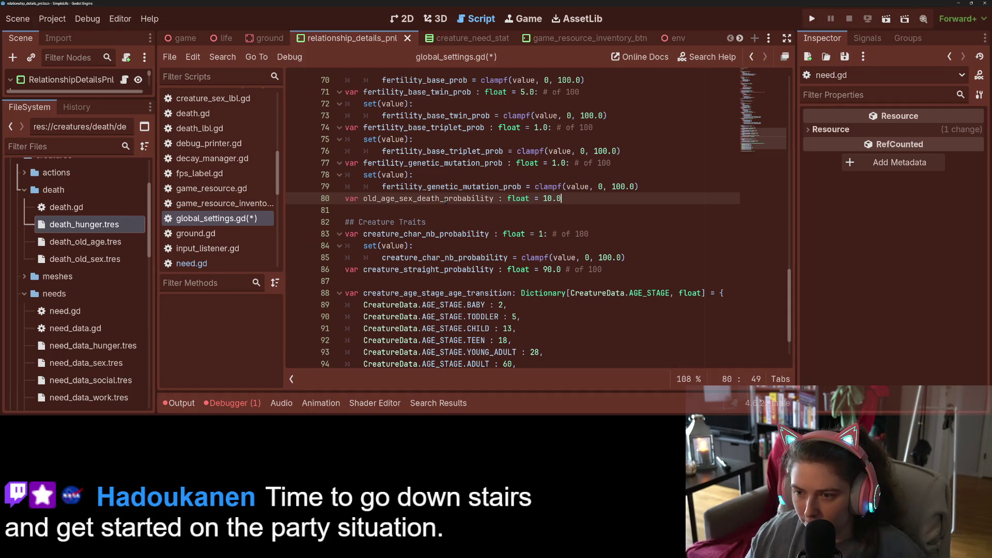
{"action": "key", "text": "ctrl+s"}
{"action": "double_click", "coordinate": [439, 199]}
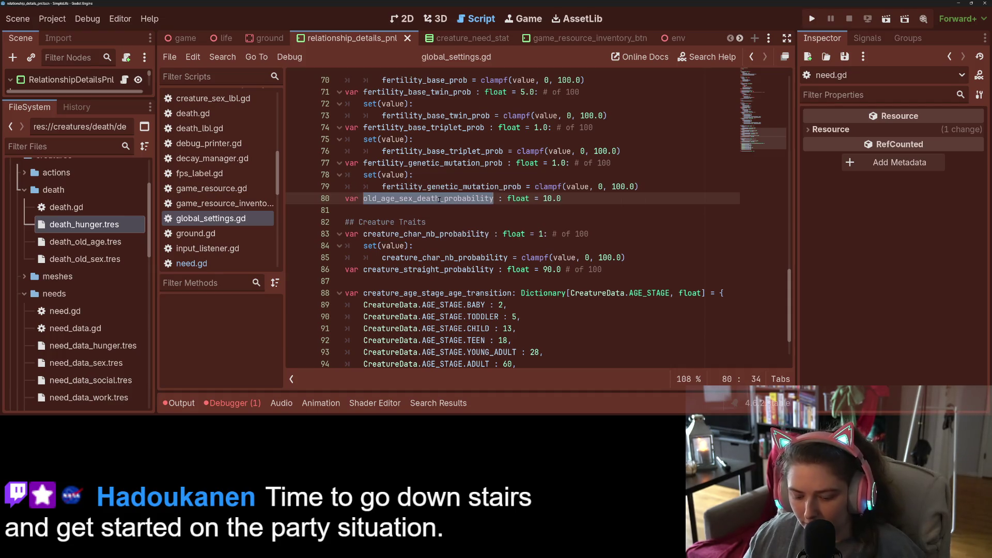
{"action": "scroll", "coordinate": [226, 251], "scroll_direction": "up", "scroll_amount": 5}
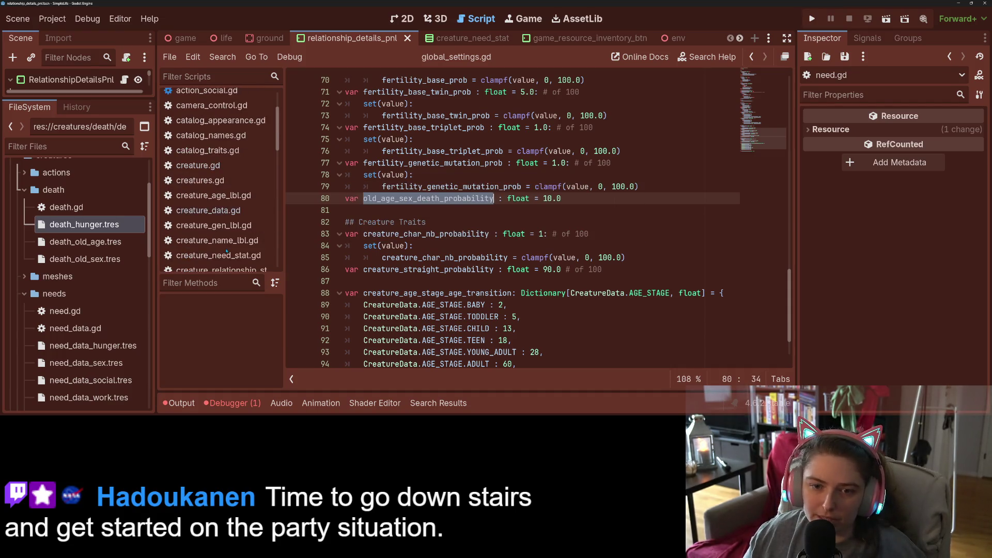
{"action": "scroll", "coordinate": [226, 252], "scroll_direction": "up", "scroll_amount": 4}
Step: Replace the fixed 10.0 in the death roll with GlobalSettings.old_age_sex_death_probability and save
{"action": "left_click", "coordinate": [209, 127]}
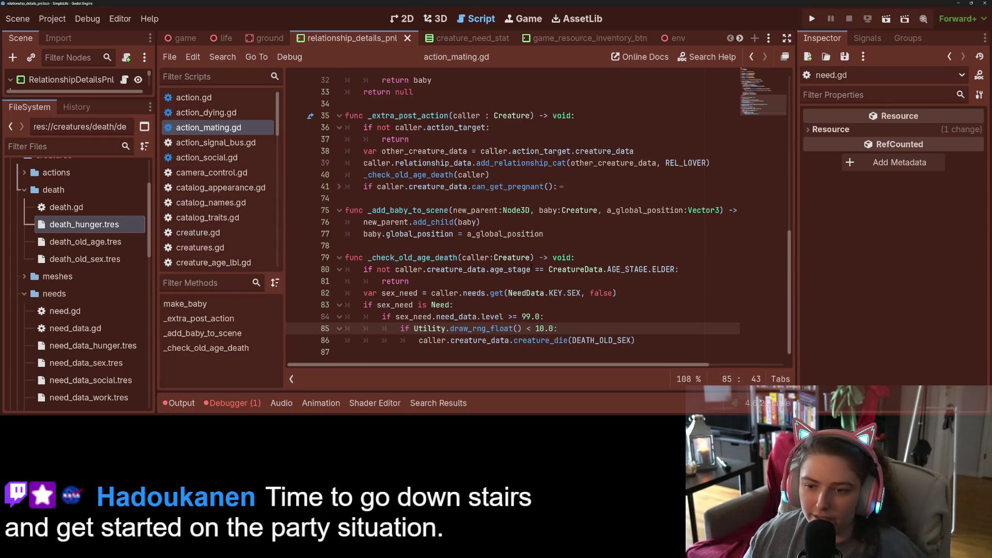
{"action": "double_click", "coordinate": [535, 328]}
{"action": "type", "text": "Glo"}
{"action": "key", "text": "Return"}
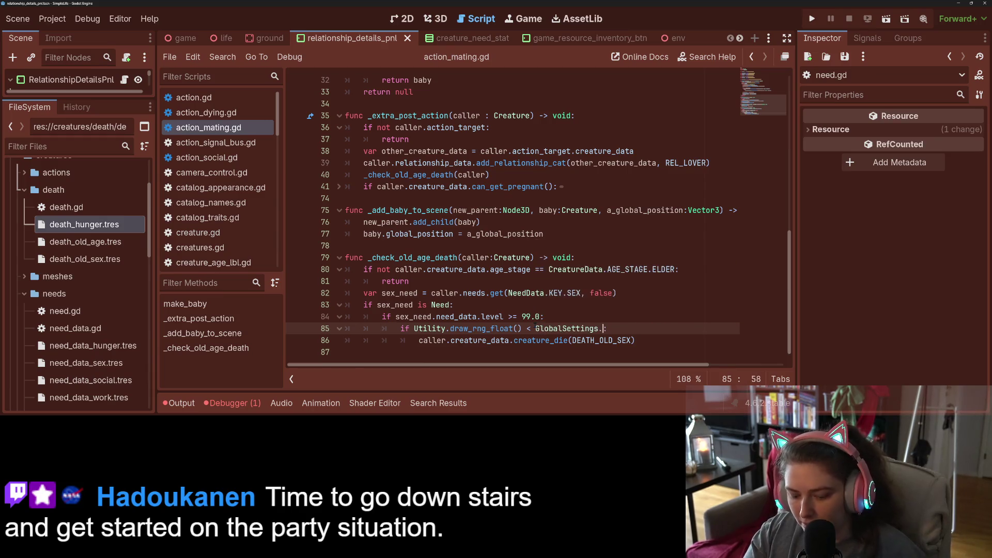
{"action": "type", "text": ".old_age_sex_death_probability"}
{"action": "key", "text": "ctrl+s"}
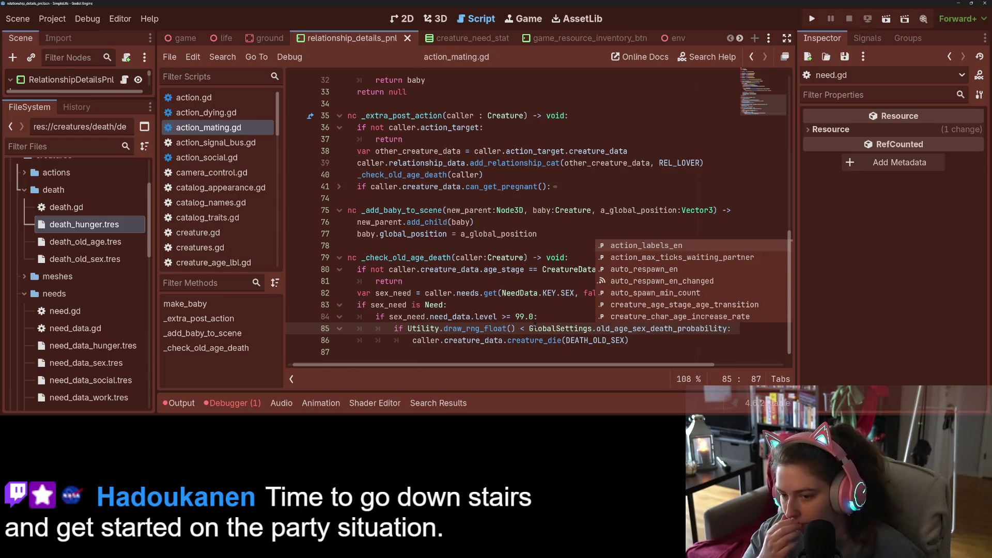
{"action": "left_click", "coordinate": [543, 316]}
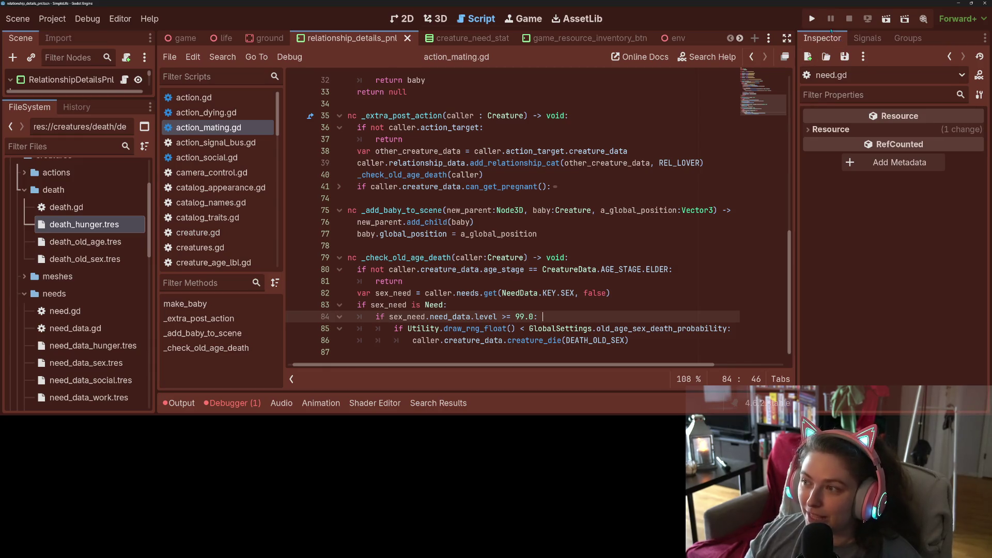
Step: Test-run the game, then remove .TYPE from the cause parameter type in death_lbl.gd and save
{"action": "left_click", "coordinate": [813, 19]}
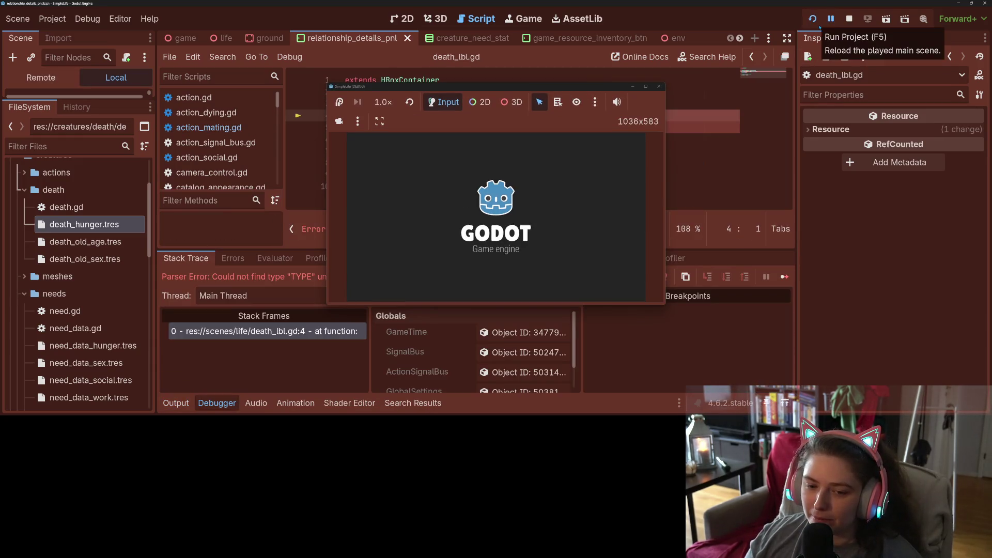
{"action": "left_click", "coordinate": [658, 87]}
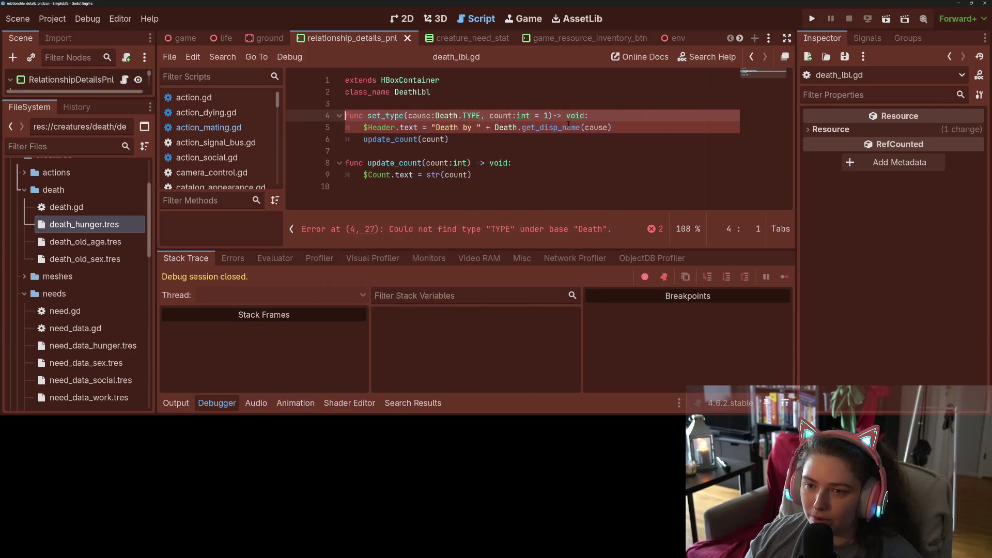
{"action": "double_click", "coordinate": [470, 115]}
{"action": "key", "text": "BackSpace"}
{"action": "key", "text": "BackSpace"}
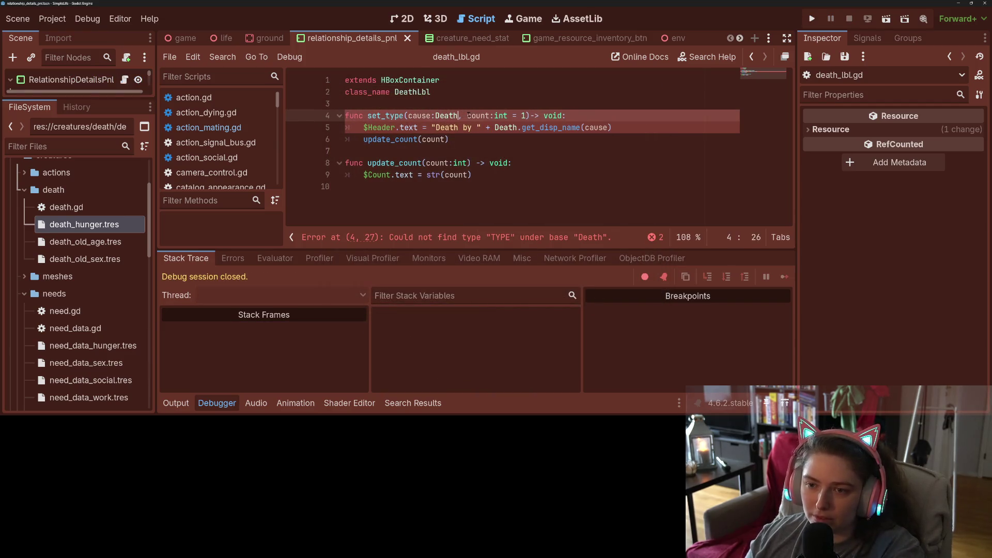
{"action": "left_click", "coordinate": [535, 127]}
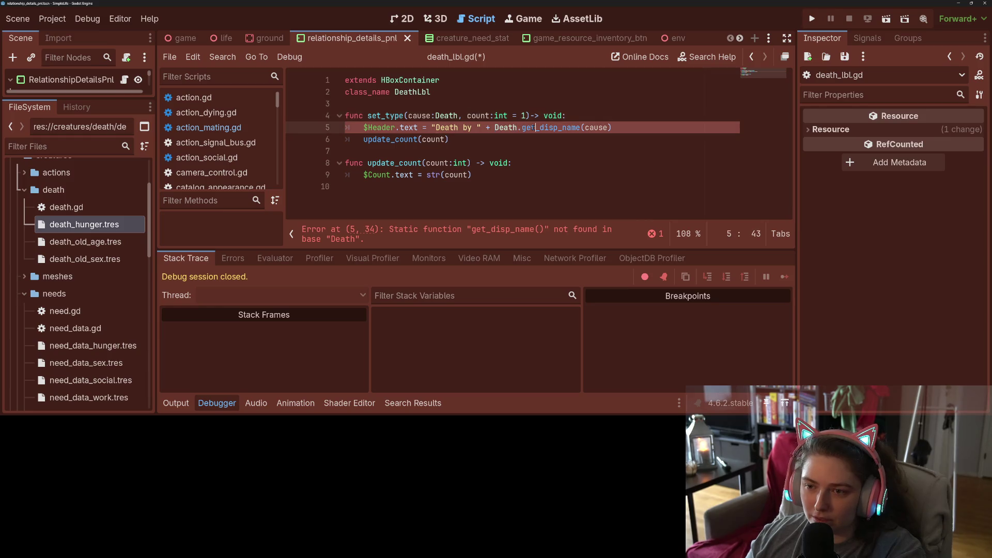
{"action": "key", "text": "ctrl+s"}
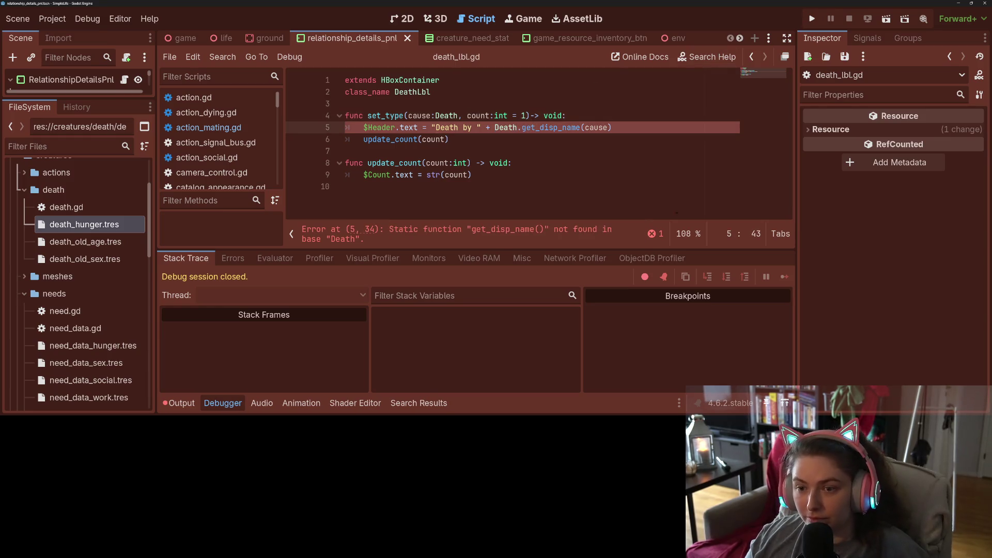
Step: Copy display_name from the Death class over the get_disp_name(cause) call on line 5
{"action": "left_click", "coordinate": [503, 127], "text": "ctrl"}
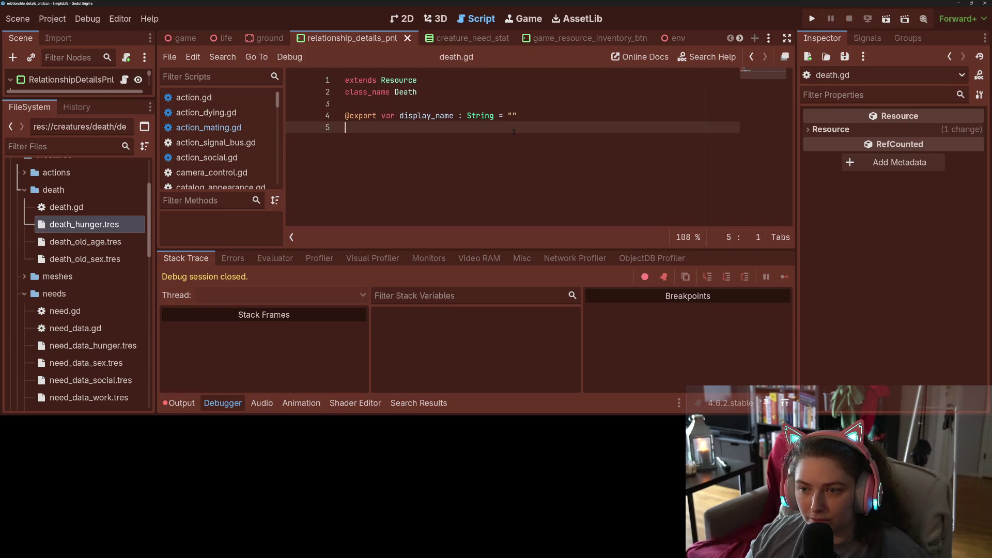
{"action": "double_click", "coordinate": [446, 115]}
{"action": "key", "text": "ctrl+c"}
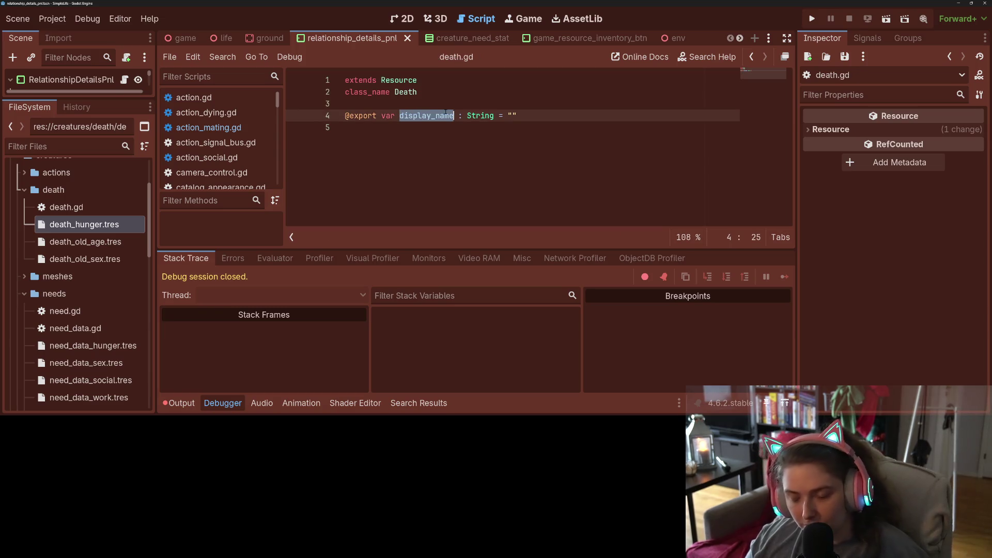
{"action": "left_click", "coordinate": [752, 56]}
{"action": "double_click", "coordinate": [534, 127]}
{"action": "left_click_drag", "start_coordinate": [521, 127], "coordinate": [620, 129]}
{"action": "key", "text": "ctrl+v"}
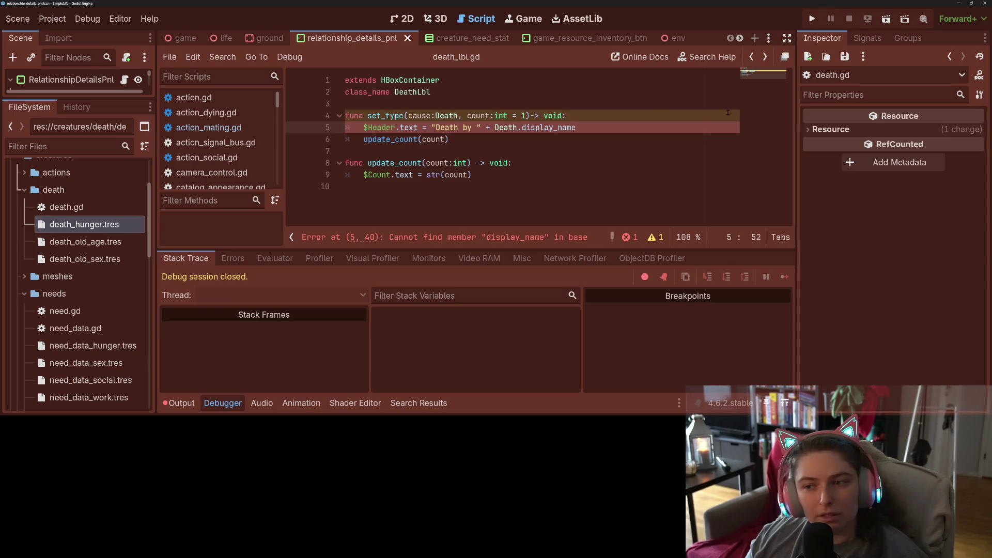
{"action": "left_click", "coordinate": [539, 128]}
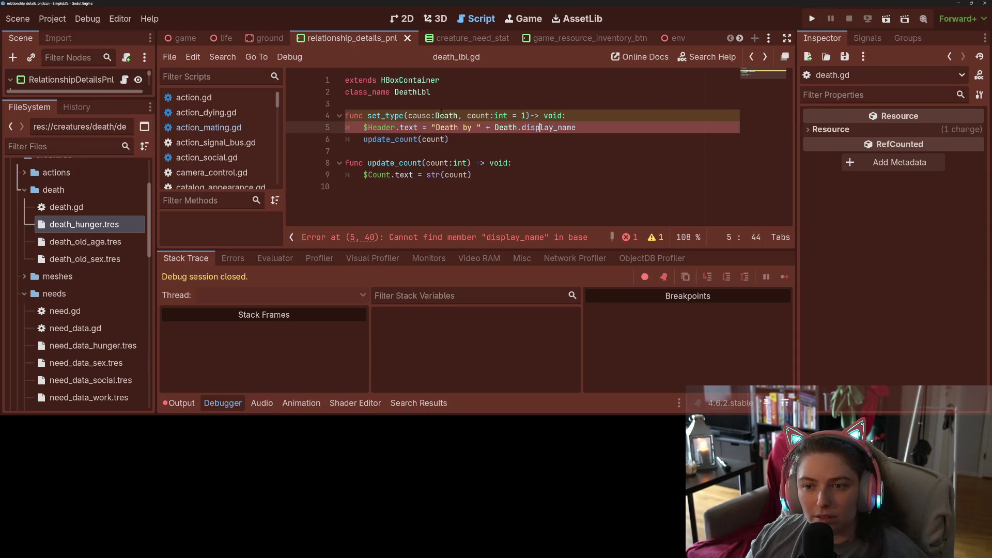
{"action": "double_click", "coordinate": [419, 116]}
{"action": "double_click", "coordinate": [510, 128]}
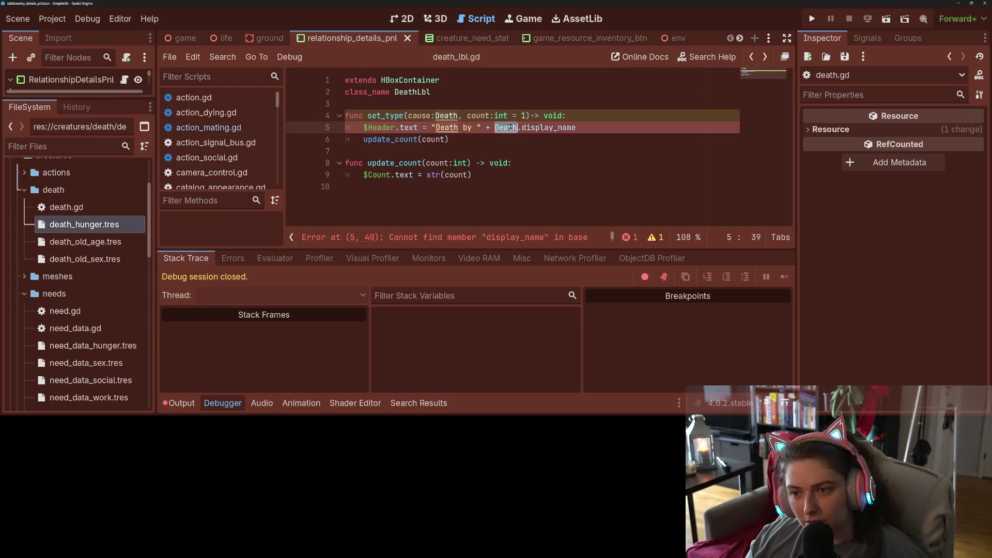
{"action": "left_click", "coordinate": [510, 127], "text": "ctrl"}
{"action": "key", "text": "ctrl+BackSpace"}
{"action": "key", "text": "ctrl+v"}
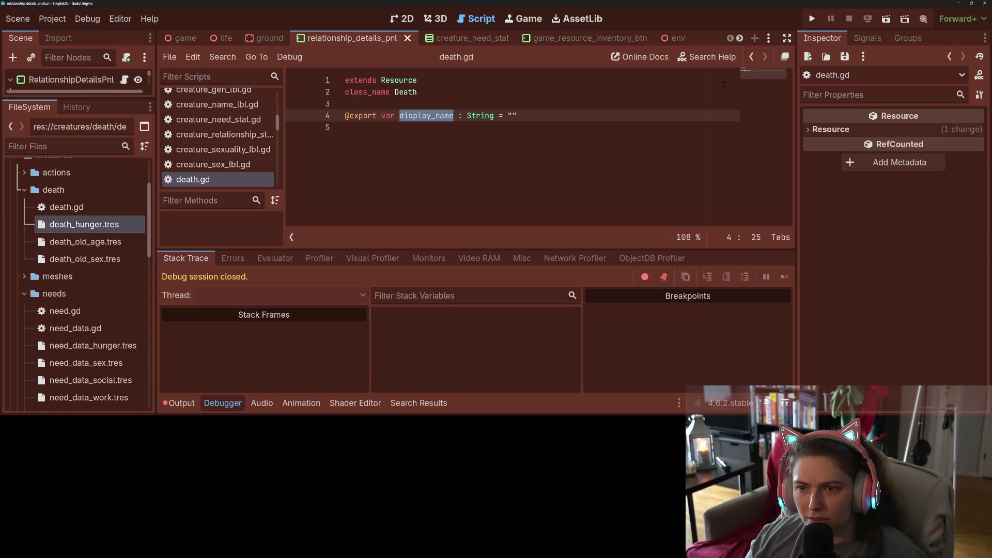
Step: Make the header use cause.display_name, save death_lbl.gd, and relaunch the project with F5
{"action": "left_click", "coordinate": [751, 56]}
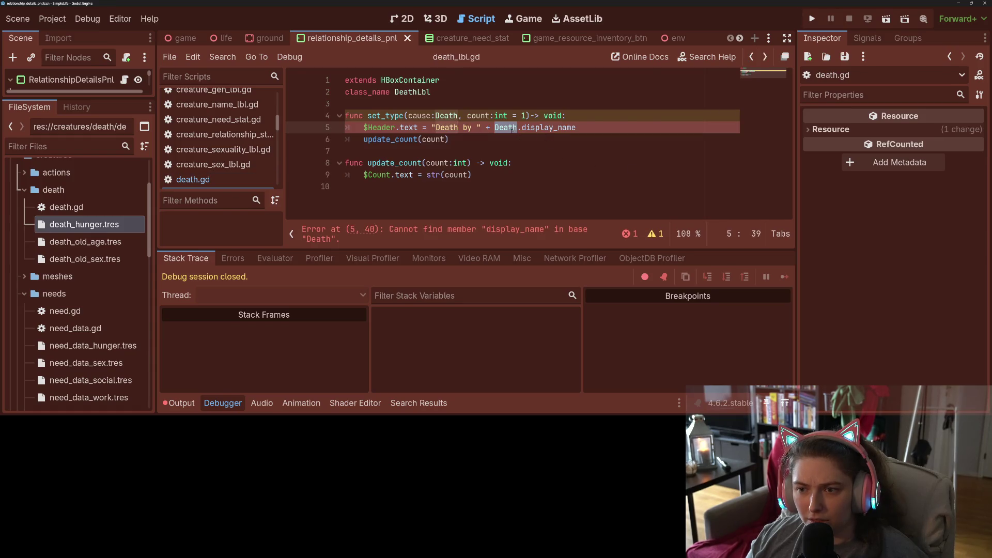
{"action": "type", "text": "cause"}
{"action": "key", "text": "ctrl+s"}
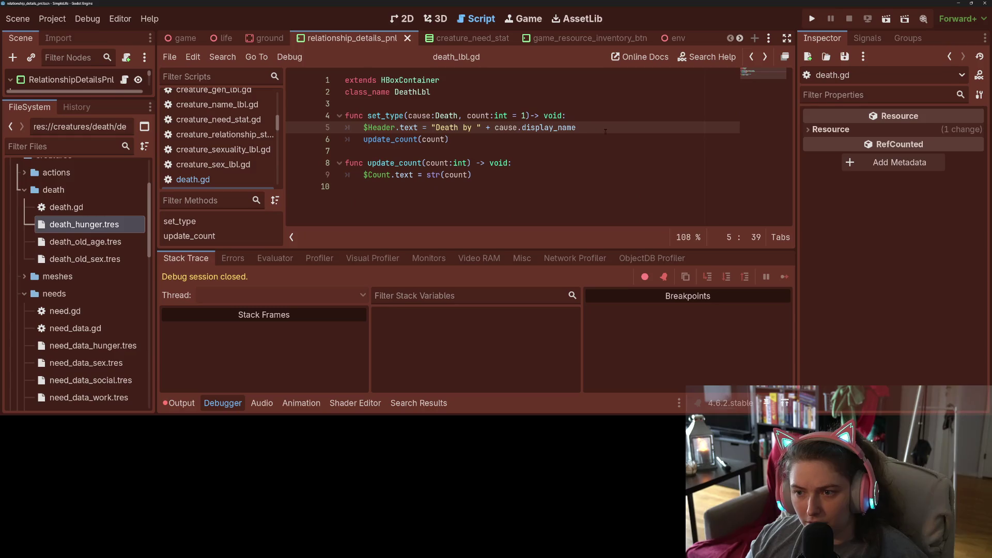
{"action": "left_click", "coordinate": [765, 56]}
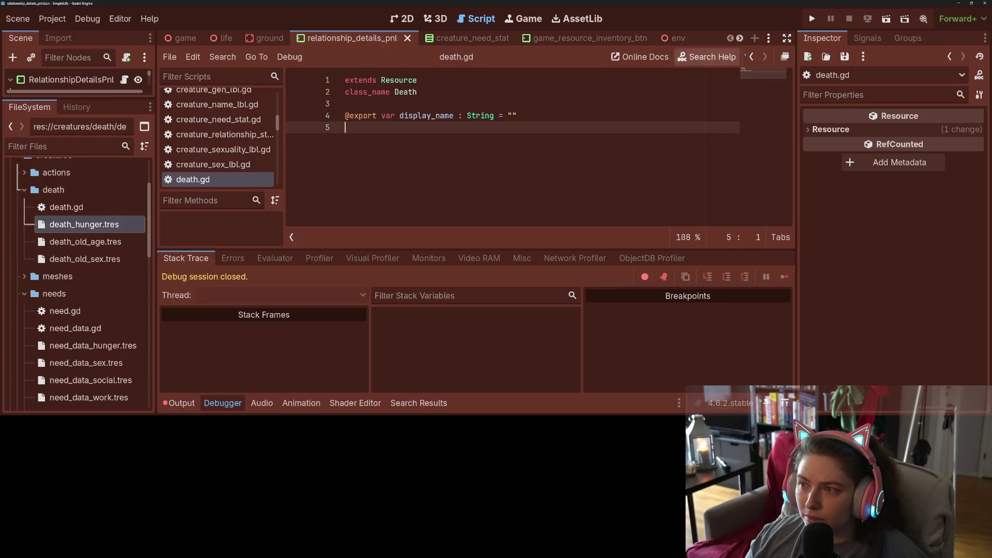
{"action": "key", "text": "F5"}
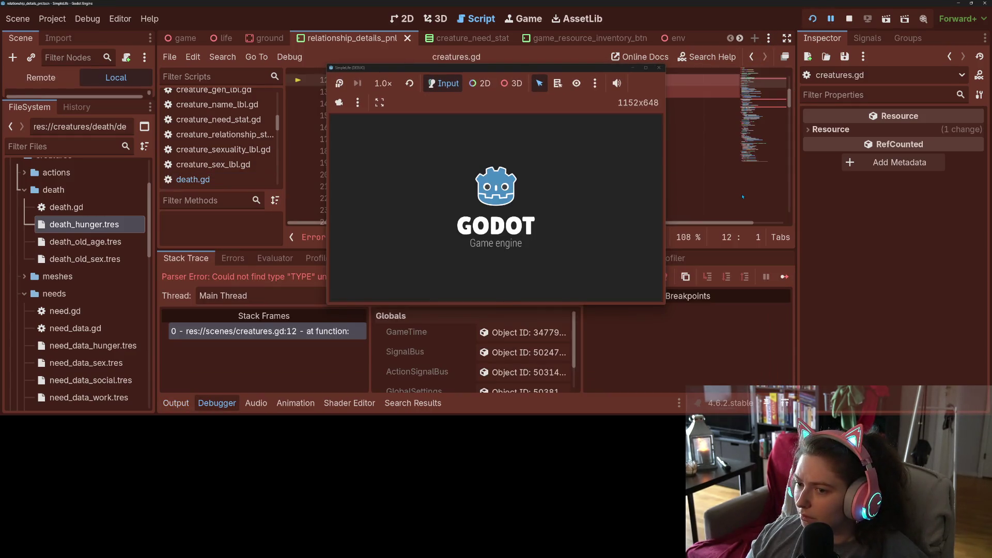
Step: Stop the game and strip .TYPE from the Death.TYPE types on lines 12 and 13, then save
{"action": "left_click", "coordinate": [659, 67]}
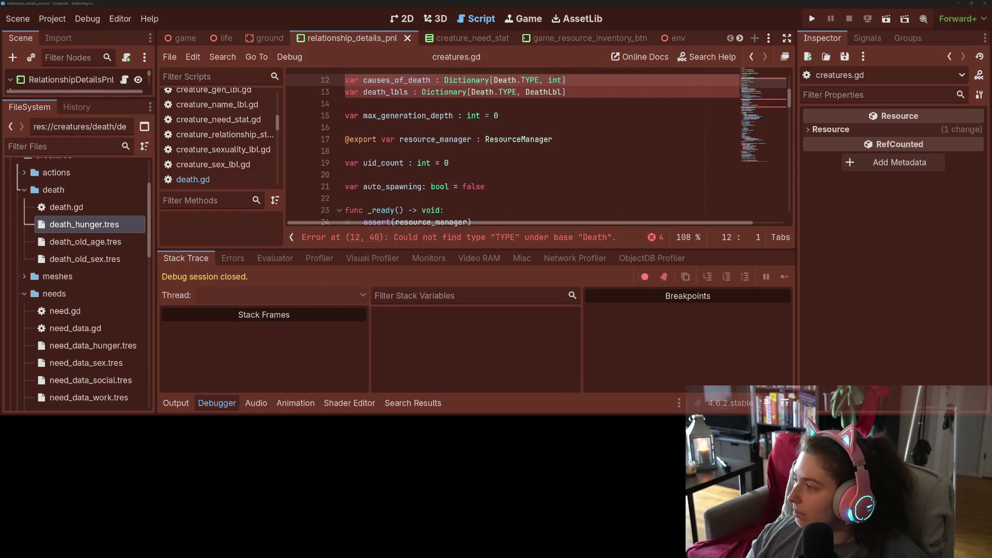
{"action": "scroll", "coordinate": [534, 117], "scroll_direction": "up", "scroll_amount": 1}
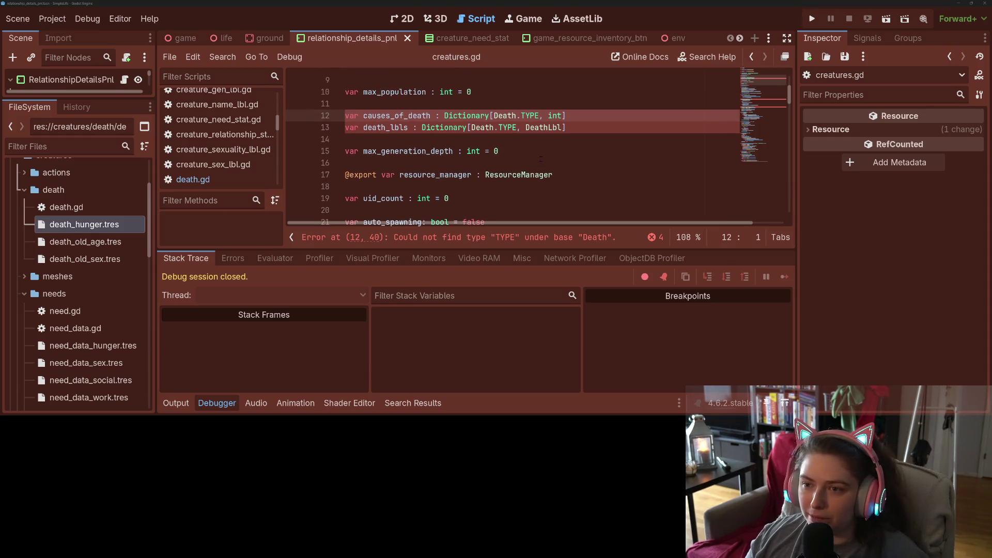
{"action": "double_click", "coordinate": [528, 116]}
{"action": "key", "text": "BackSpace"}
{"action": "key", "text": "BackSpace"}
{"action": "double_click", "coordinate": [506, 127]}
{"action": "key", "text": "BackSpace"}
{"action": "key", "text": "BackSpace"}
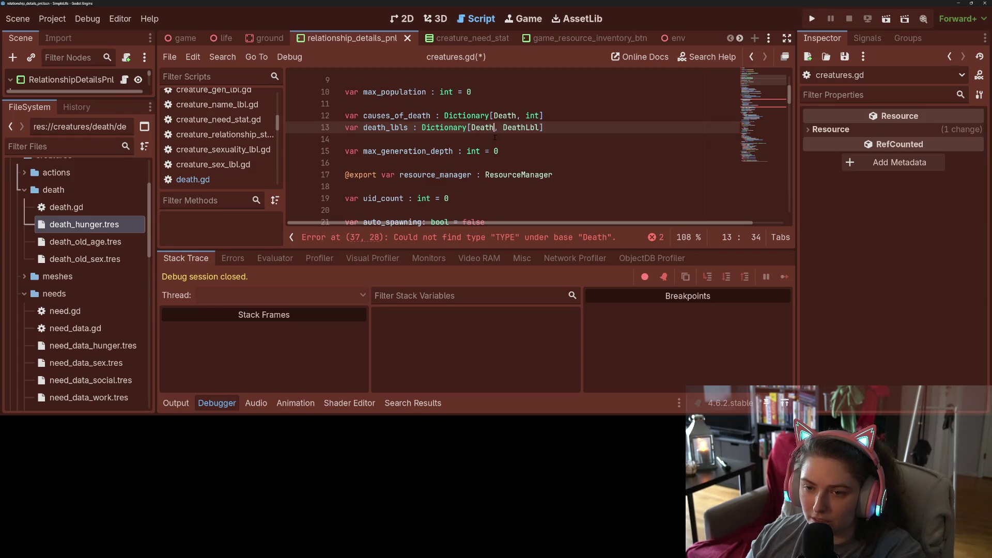
{"action": "key", "text": "ctrl+s"}
Step: Remove .TYPE from the _on_death and _make_death_lbl parameter types on lines 37 and 46
{"action": "scroll", "coordinate": [427, 178], "scroll_direction": "down", "scroll_amount": 2}
{"action": "scroll", "coordinate": [427, 179], "scroll_direction": "up", "scroll_amount": 3}
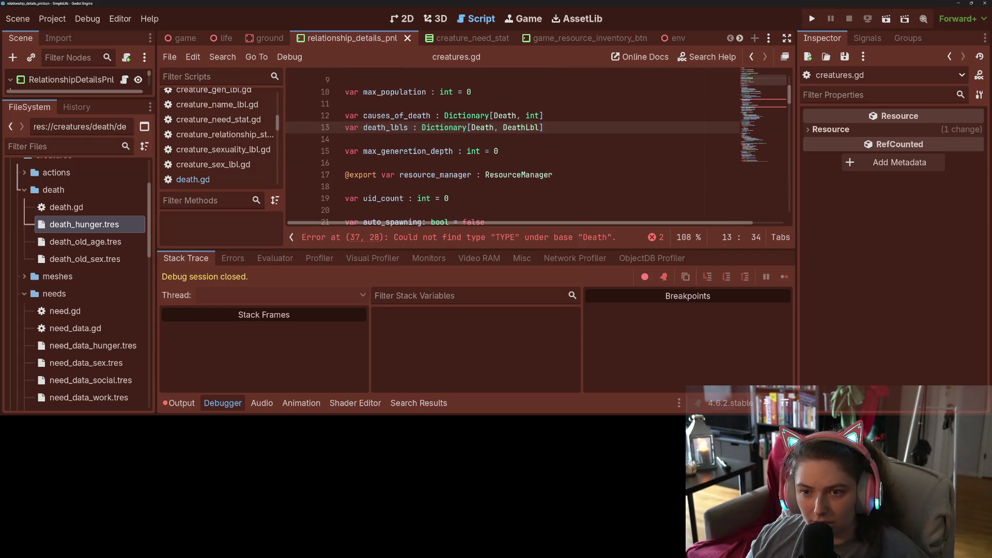
{"action": "left_click", "coordinate": [576, 239]}
{"action": "key", "text": "ctrl+Delete"}
{"action": "key", "text": "BackSpace"}
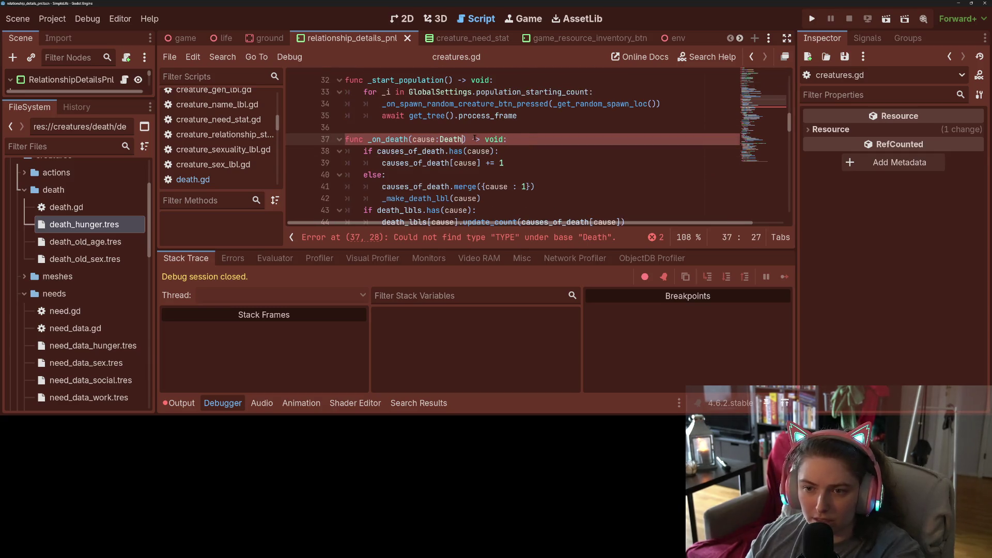
{"action": "scroll", "coordinate": [504, 175], "scroll_direction": "down", "scroll_amount": 2}
{"action": "left_click", "coordinate": [506, 175]}
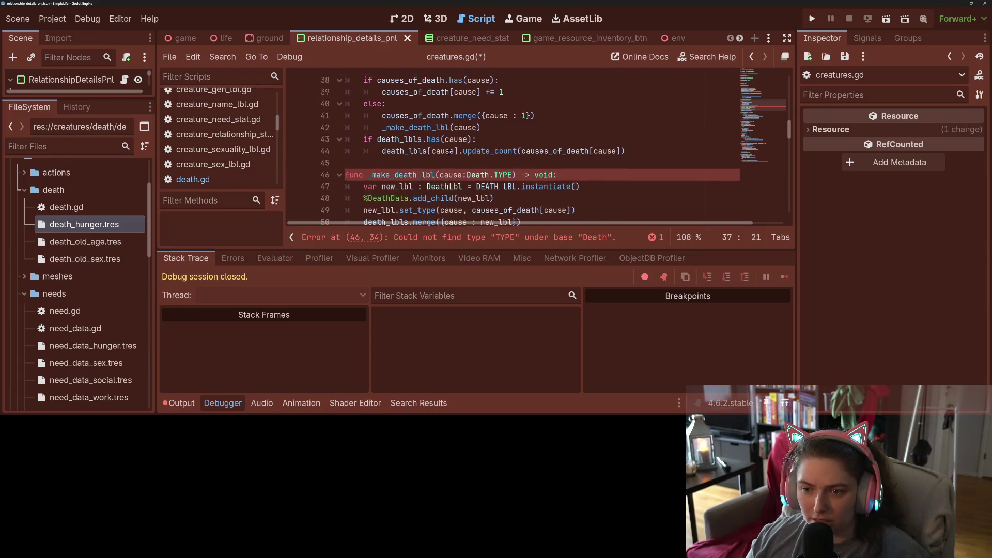
{"action": "key", "text": "ctrl+s"}
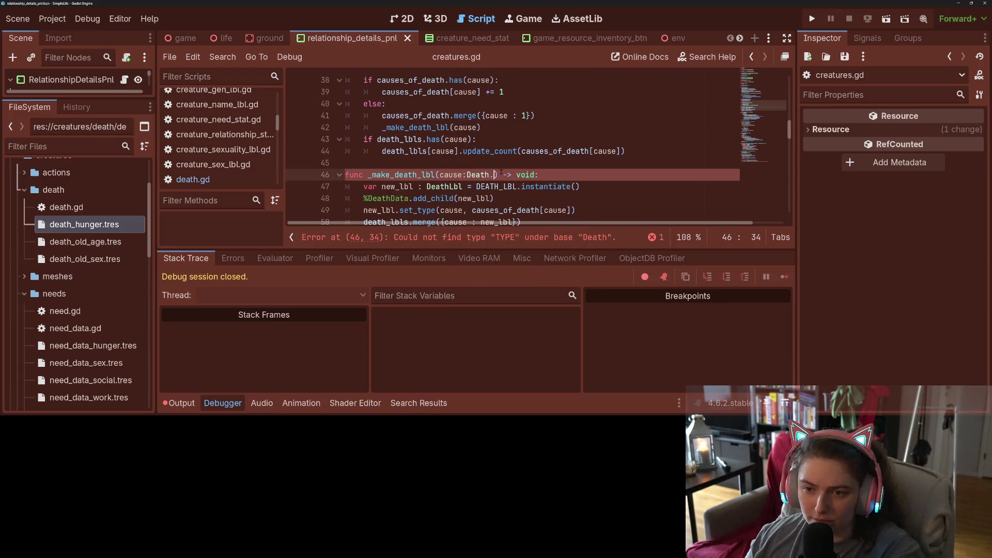
{"action": "key", "text": "ctrl+Delete"}
{"action": "key", "text": "ctrl+BackSpace"}
{"action": "key", "text": "BackSpace"}
{"action": "scroll", "coordinate": [501, 174], "scroll_direction": "down", "scroll_amount": 2}
Step: Review _make_death_lbl, its cause parameter and causes_of_death usage, then rerun the project
{"action": "double_click", "coordinate": [402, 104]}
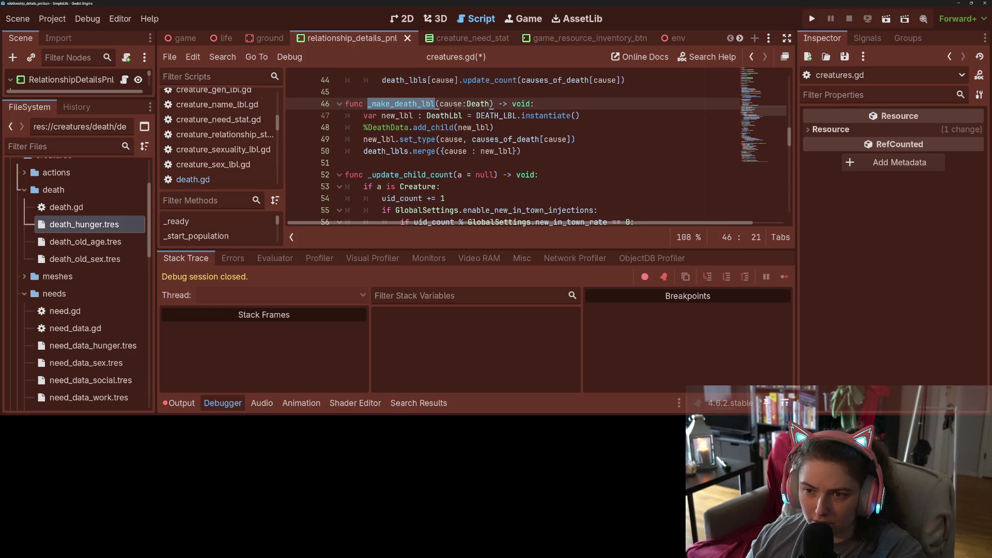
{"action": "double_click", "coordinate": [450, 104]}
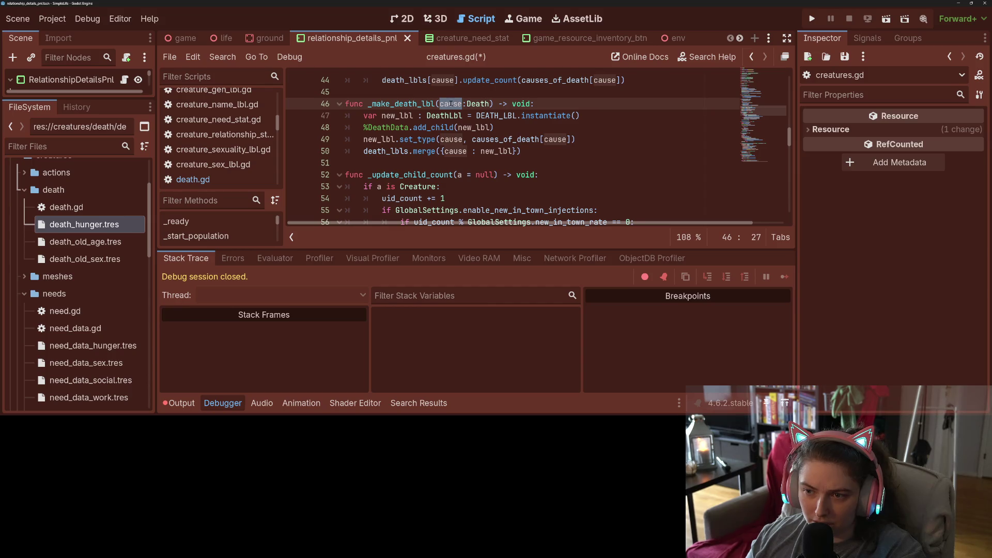
{"action": "double_click", "coordinate": [537, 140]}
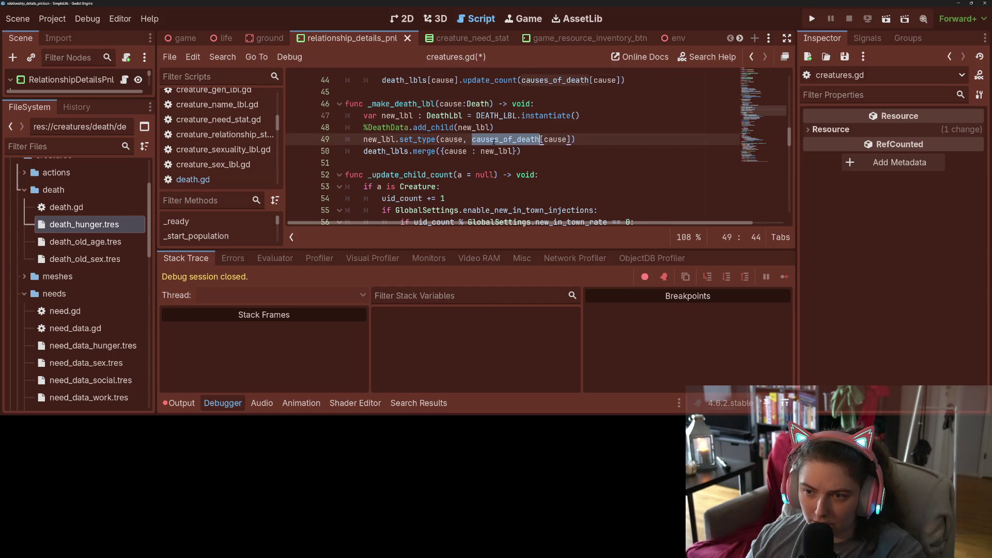
{"action": "scroll", "coordinate": [542, 140], "scroll_direction": "up", "scroll_amount": 1}
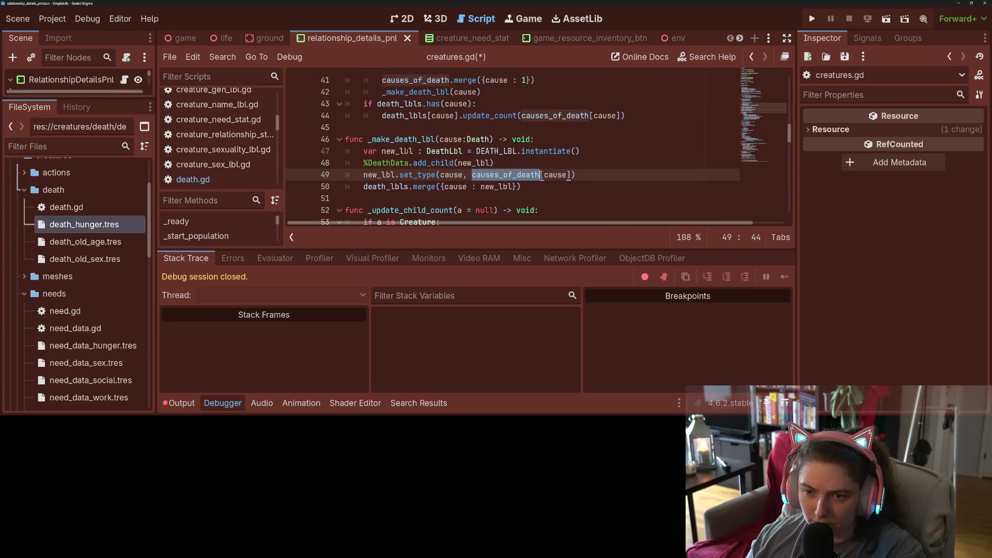
{"action": "double_click", "coordinate": [434, 139]}
{"action": "scroll", "coordinate": [452, 175], "scroll_direction": "up", "scroll_amount": 1}
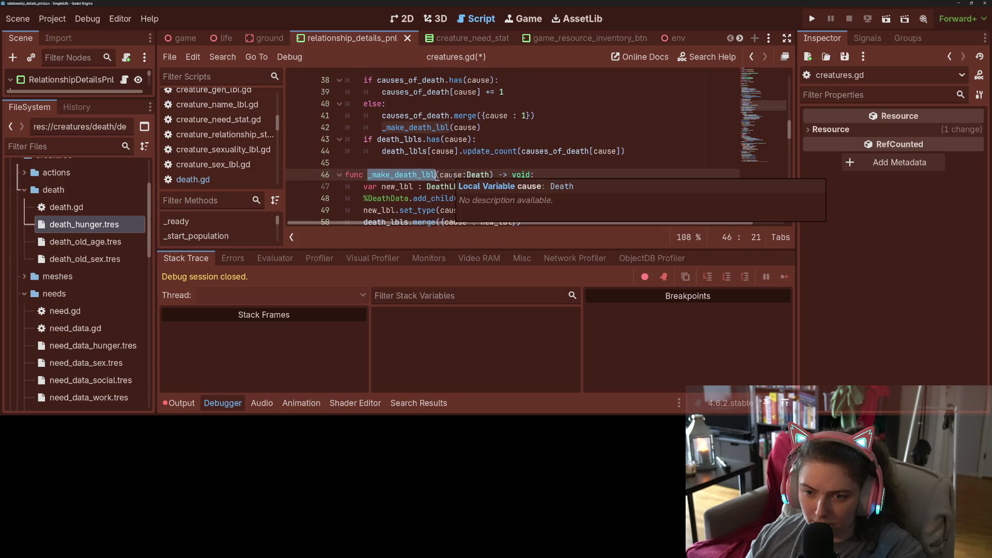
{"action": "scroll", "coordinate": [452, 175], "scroll_direction": "up", "scroll_amount": 2}
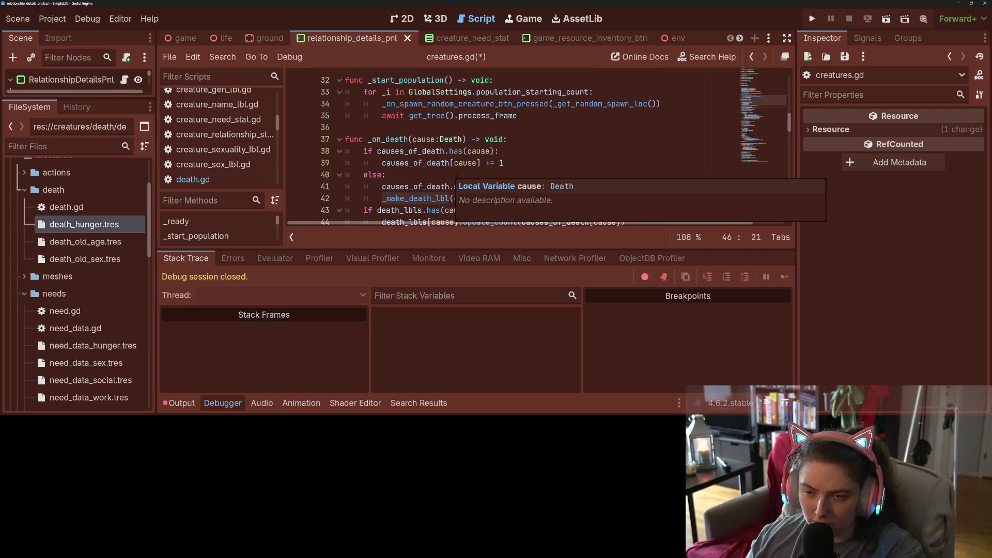
{"action": "scroll", "coordinate": [467, 175], "scroll_direction": "down", "scroll_amount": 1}
{"action": "scroll", "coordinate": [628, 203], "scroll_direction": "up", "scroll_amount": 1}
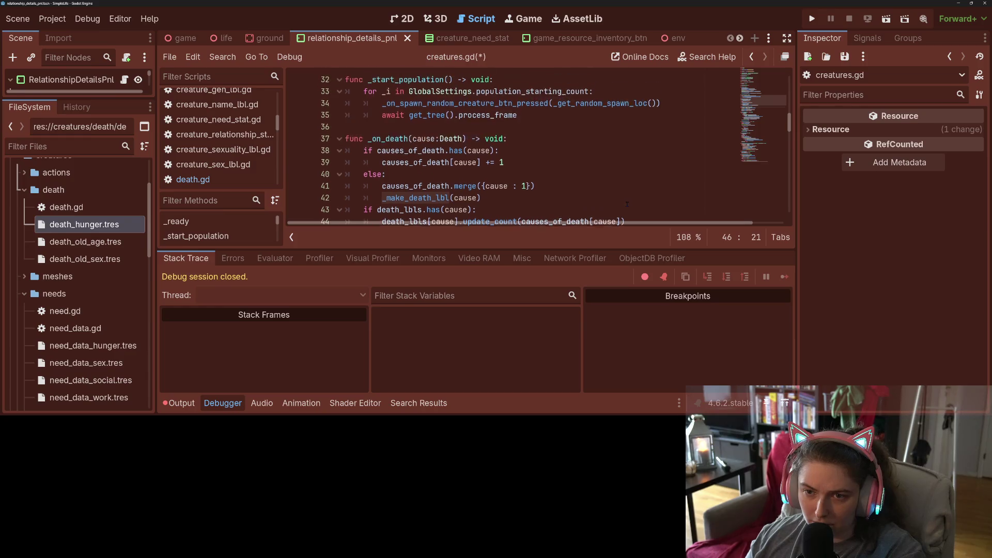
{"action": "scroll", "coordinate": [625, 200], "scroll_direction": "down", "scroll_amount": 4}
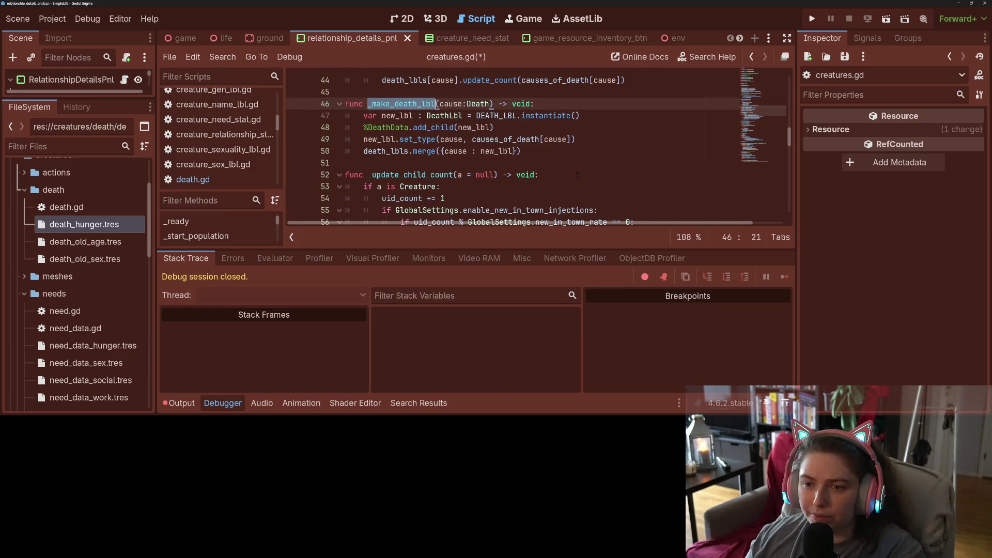
{"action": "left_click", "coordinate": [812, 20]}
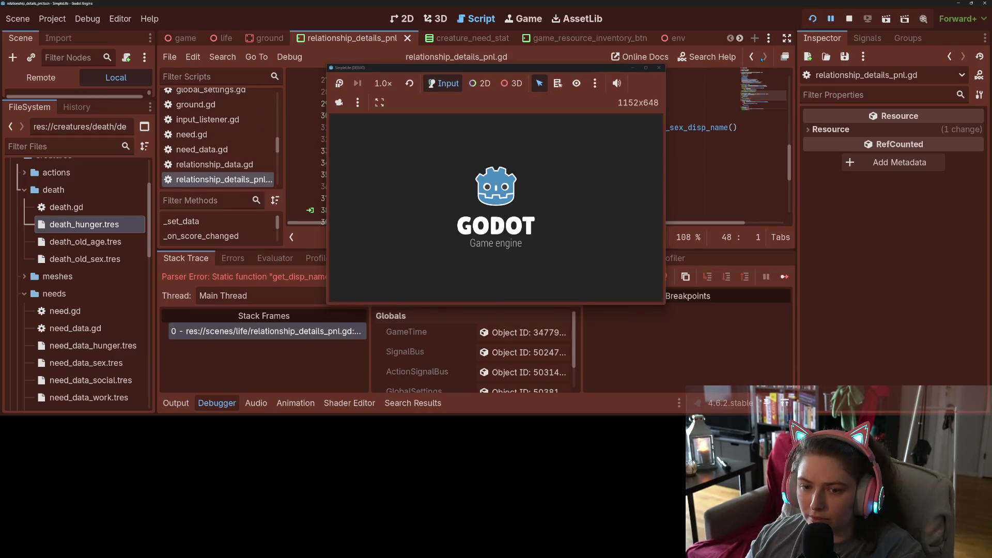
Step: Stop the game and delete the static Death.get_disp_name( call on line 48
{"action": "key", "text": "F8"}
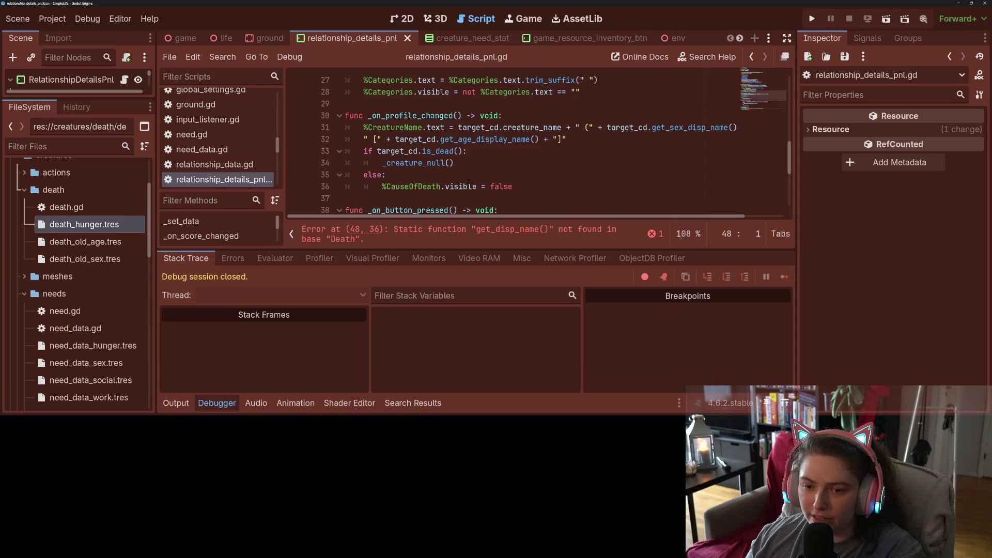
{"action": "left_click", "coordinate": [430, 231]}
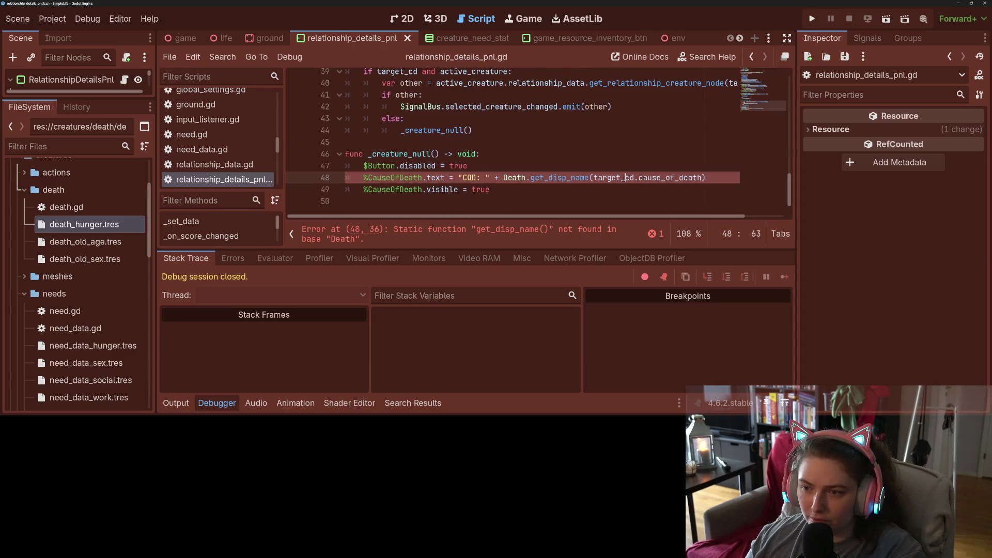
{"action": "double_click", "coordinate": [566, 178]}
{"action": "double_click", "coordinate": [511, 177]}
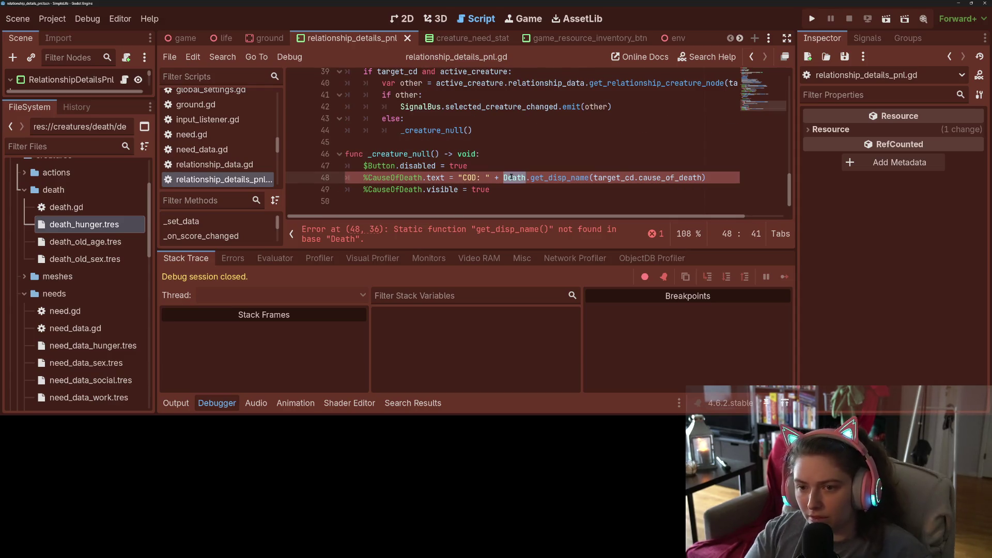
{"action": "mouse_move", "coordinate": [511, 177]}
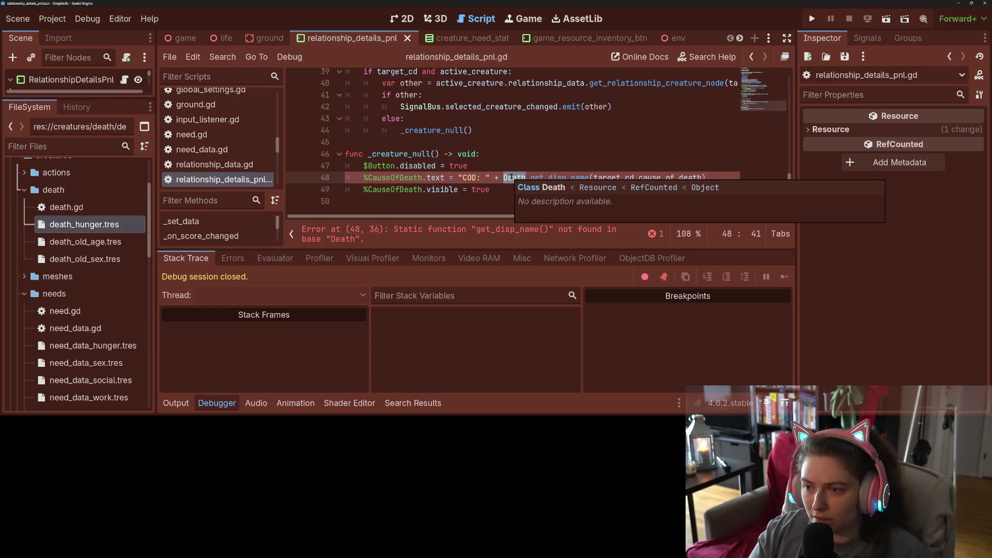
{"action": "left_click", "coordinate": [512, 177]}
{"action": "left_click_drag", "start_coordinate": [594, 177], "coordinate": [503, 177]}
{"action": "key", "text": "BackSpace"}
Step: Append .display_name to target_cd.cause_of_death, save, and rerun the project
{"action": "left_click", "coordinate": [657, 176]}
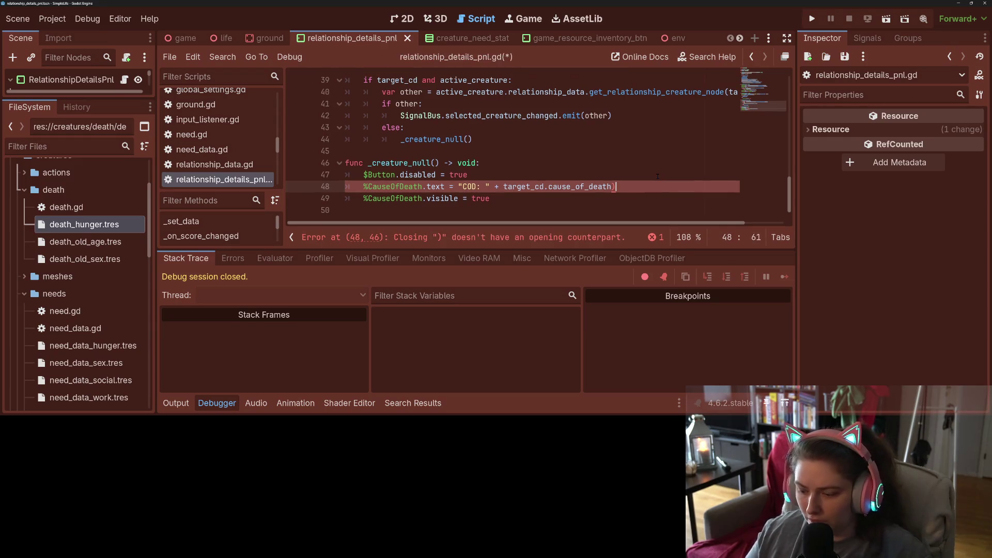
{"action": "type", "text": ".d"}
{"action": "key", "text": "Return"}
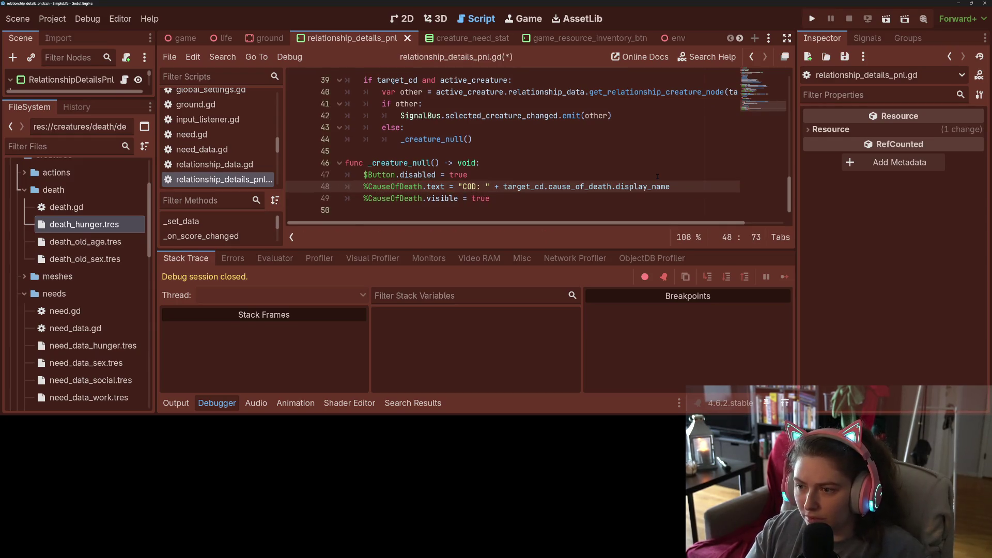
{"action": "key", "text": "ctrl+s"}
{"action": "left_click", "coordinate": [812, 19]}
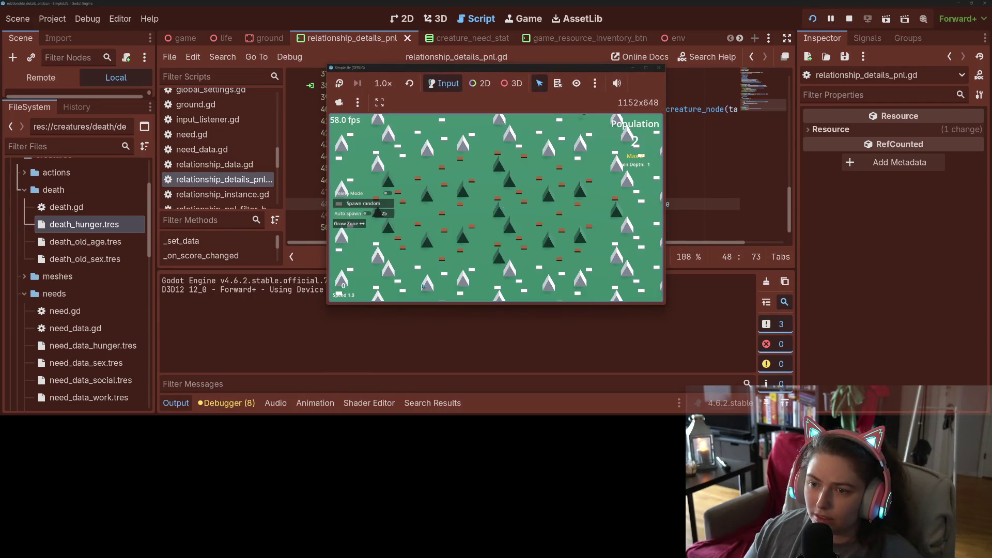
Step: Open the debugger's error list at the need.gd line 12 warning and stop the game
{"action": "left_click", "coordinate": [235, 404]}
{"action": "left_click", "coordinate": [240, 258]}
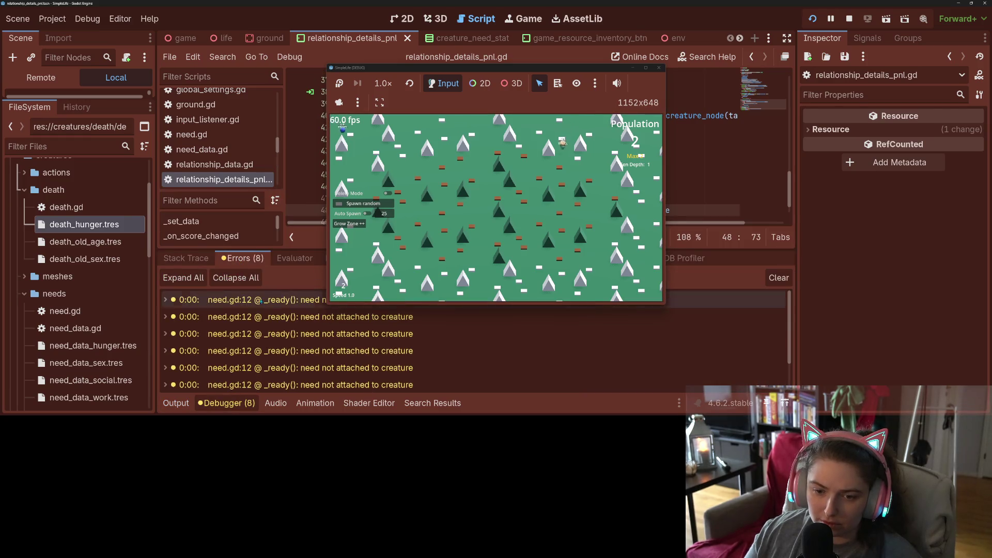
{"action": "left_click", "coordinate": [271, 347]}
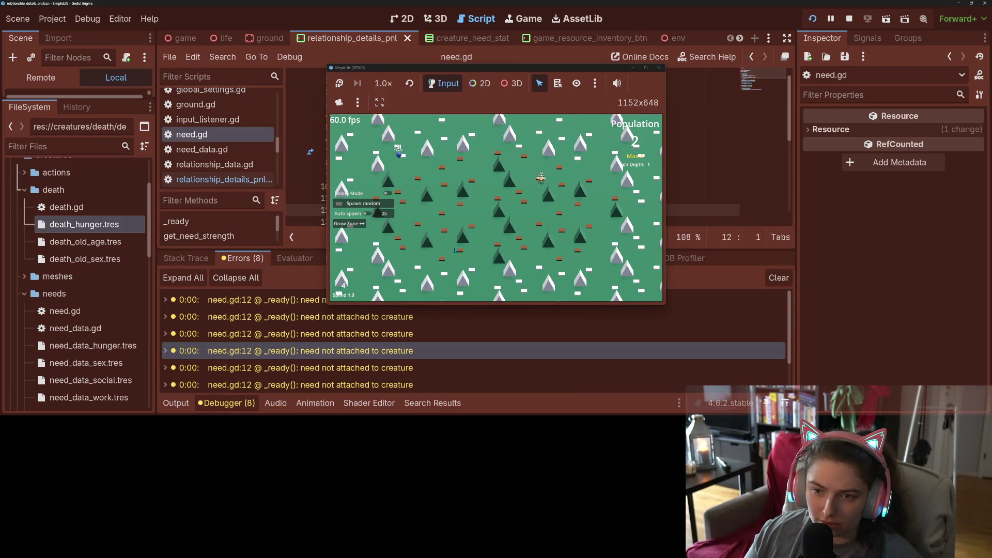
{"action": "mouse_move", "coordinate": [578, 68]}
{"action": "left_mouse_down"}
{"action": "mouse_move", "coordinate": [492, 205]}
{"action": "mouse_move", "coordinate": [475, 272]}
{"action": "mouse_move", "coordinate": [572, 141]}
{"action": "left_mouse_up"}
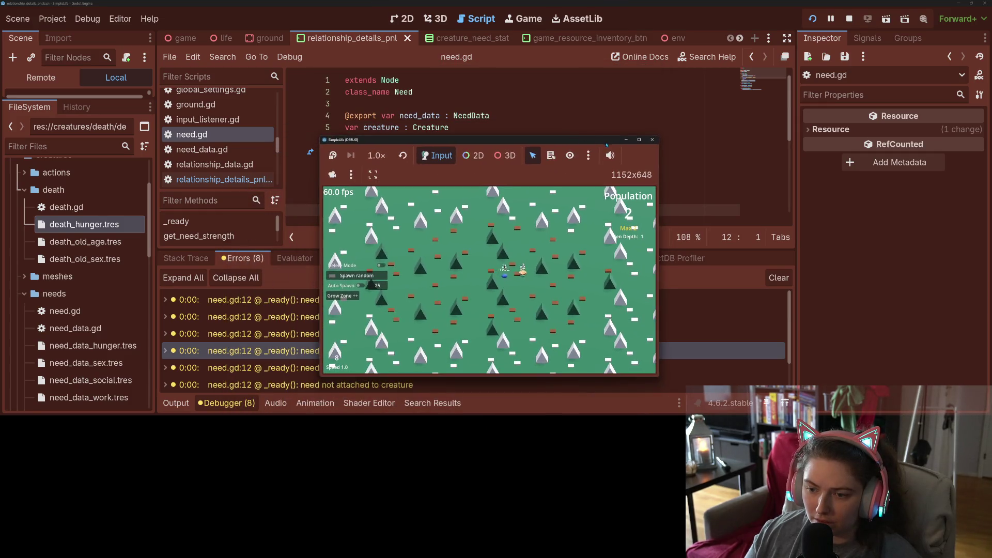
{"action": "left_click", "coordinate": [652, 140]}
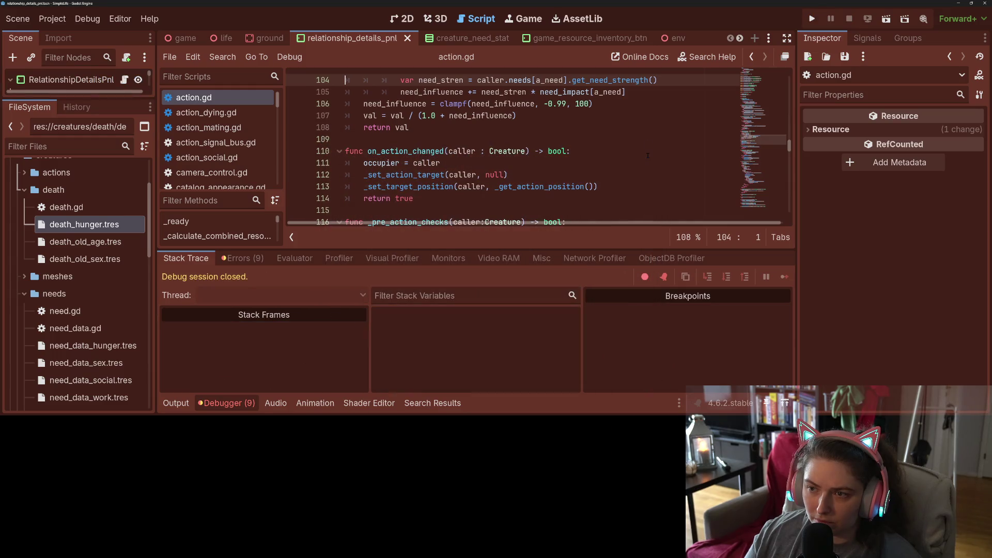
Step: Review the get_action_value null-instance error and need.gd's creature and owner checks
{"action": "scroll", "coordinate": [556, 206], "scroll_direction": "up", "scroll_amount": 1}
{"action": "scroll", "coordinate": [556, 205], "scroll_direction": "up", "scroll_amount": 1}
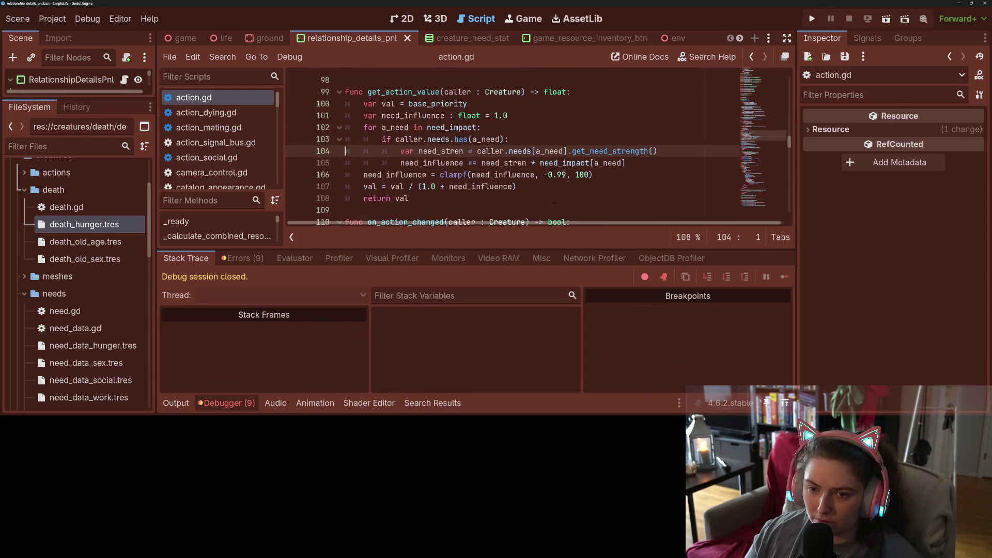
{"action": "left_click", "coordinate": [242, 258]}
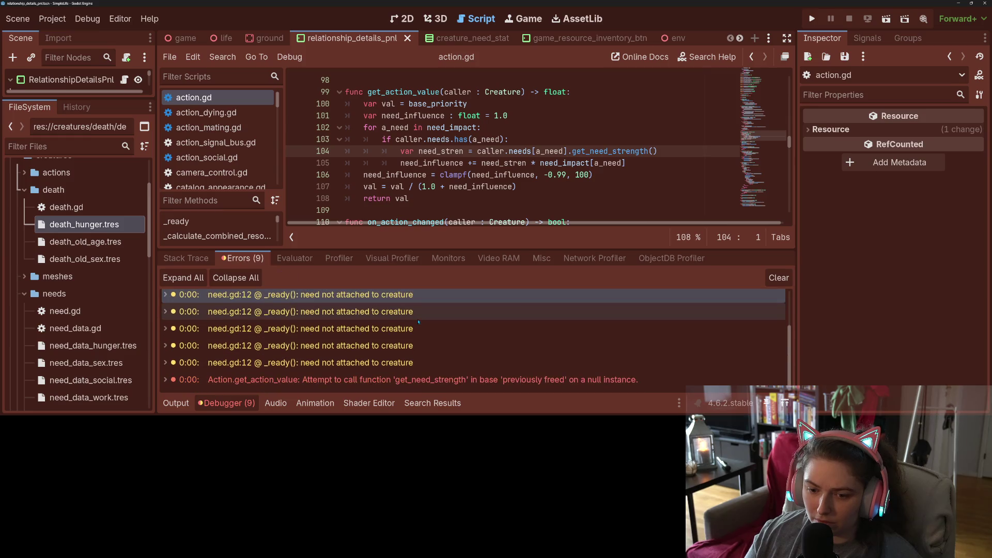
{"action": "left_click", "coordinate": [507, 387]}
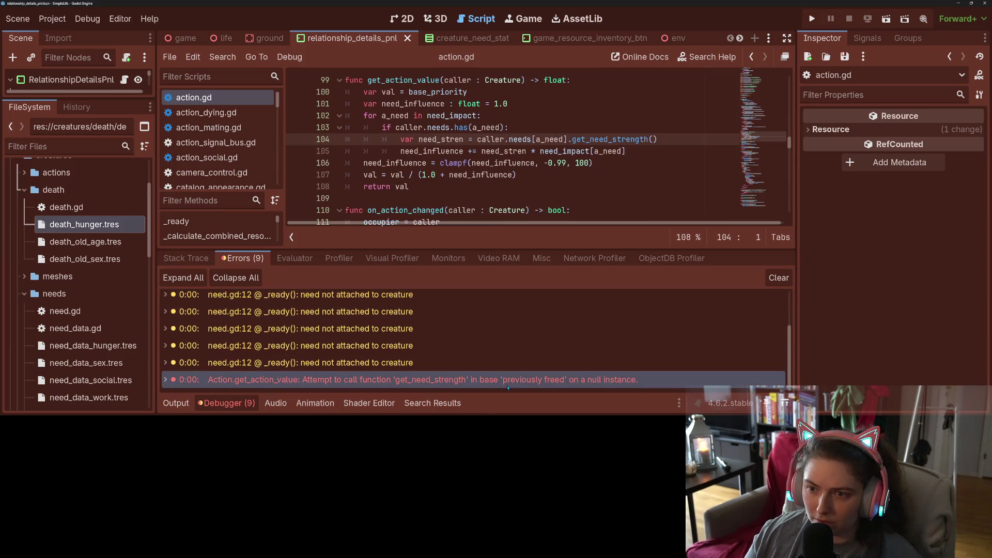
{"action": "left_click", "coordinate": [387, 362]}
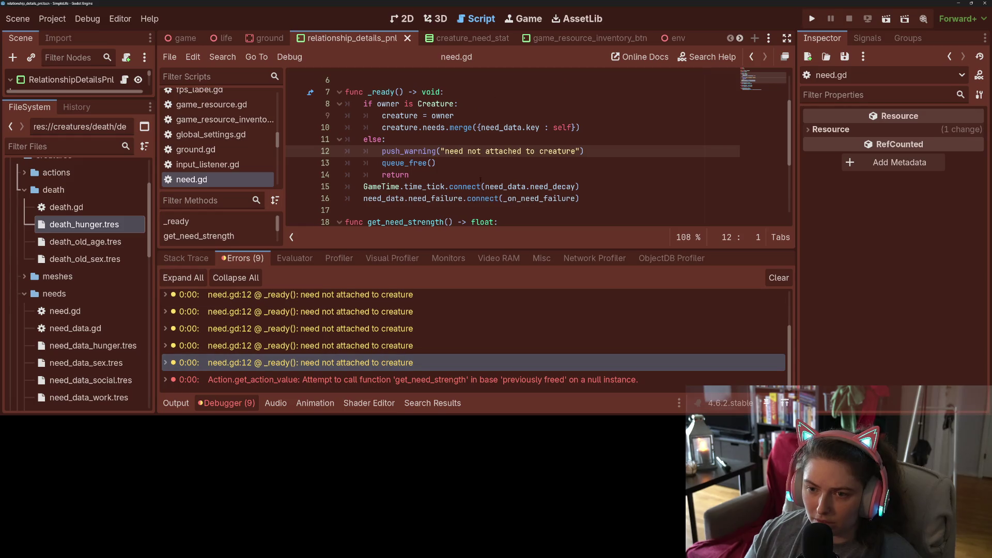
{"action": "double_click", "coordinate": [419, 152]}
{"action": "scroll", "coordinate": [583, 151], "scroll_direction": "up", "scroll_amount": 2}
{"action": "scroll", "coordinate": [465, 129], "scroll_direction": "down", "scroll_amount": 2}
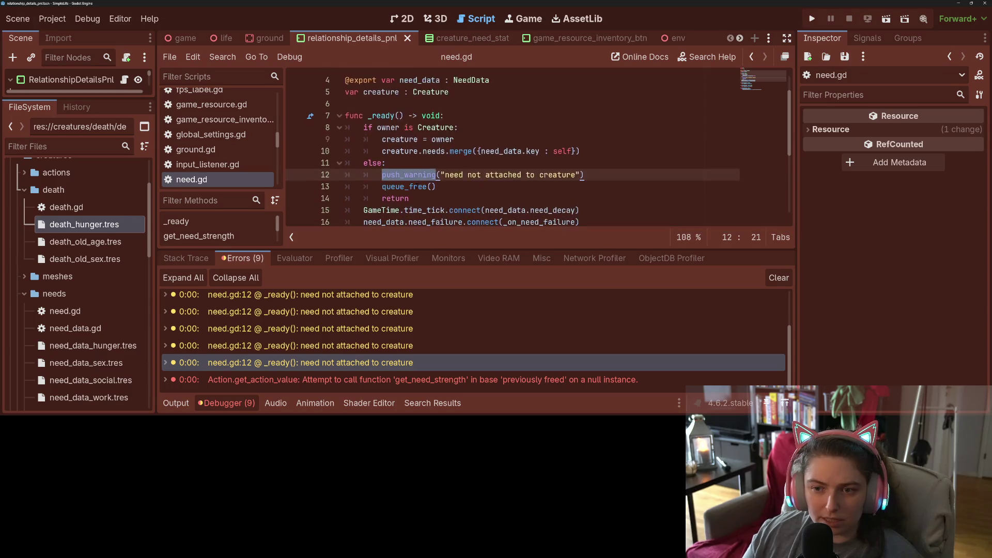
{"action": "left_click", "coordinate": [391, 103]}
{"action": "double_click", "coordinate": [391, 103]}
{"action": "double_click", "coordinate": [389, 92]}
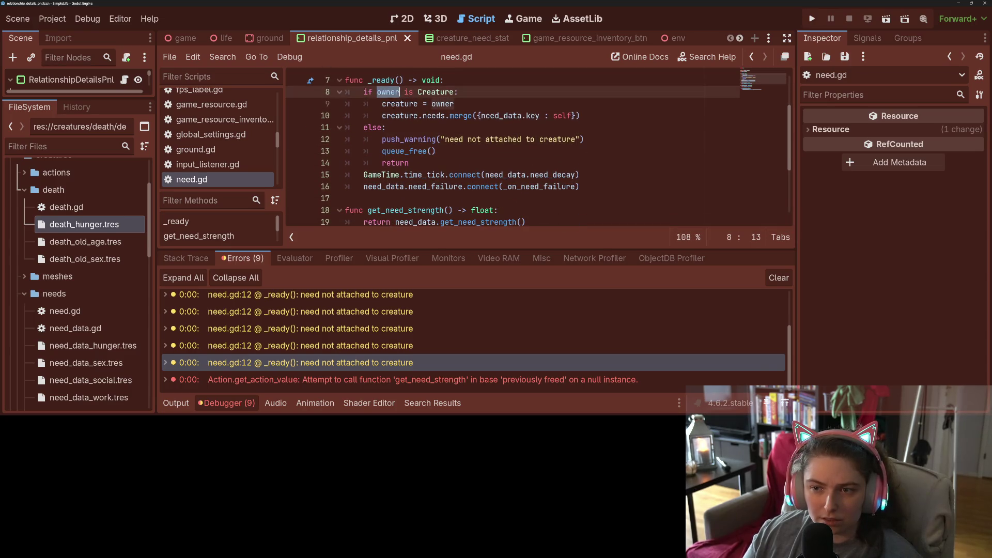
{"action": "scroll", "coordinate": [417, 164], "scroll_direction": "up", "scroll_amount": 2}
{"action": "scroll", "coordinate": [417, 163], "scroll_direction": "down", "scroll_amount": 2}
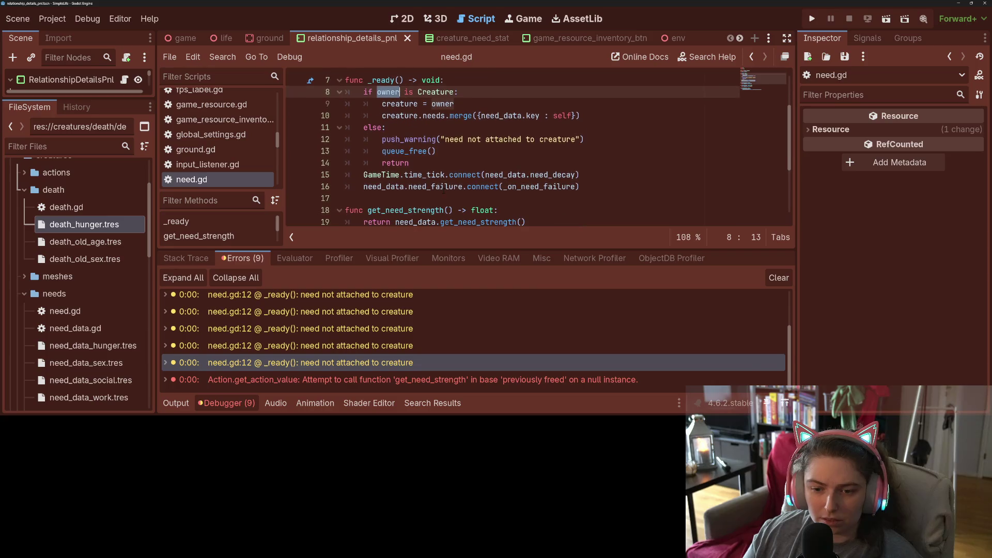
Step: Follow the warning's stack trace through trait.gd to creature.gd's add_child on line 99
{"action": "double_click", "coordinate": [174, 362]}
{"action": "scroll", "coordinate": [294, 356], "scroll_direction": "down", "scroll_amount": 5}
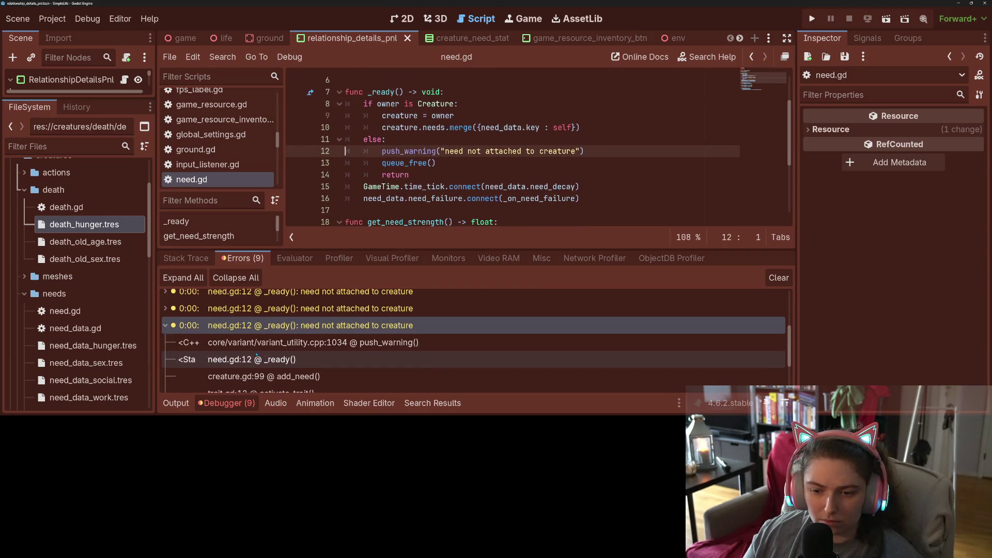
{"action": "scroll", "coordinate": [310, 352], "scroll_direction": "down", "scroll_amount": 2}
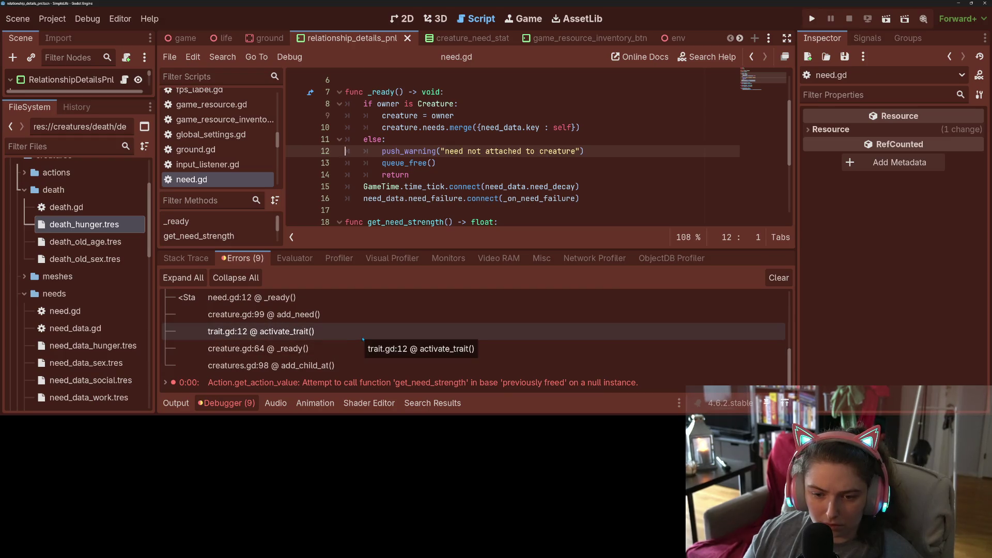
{"action": "left_click", "coordinate": [363, 338]}
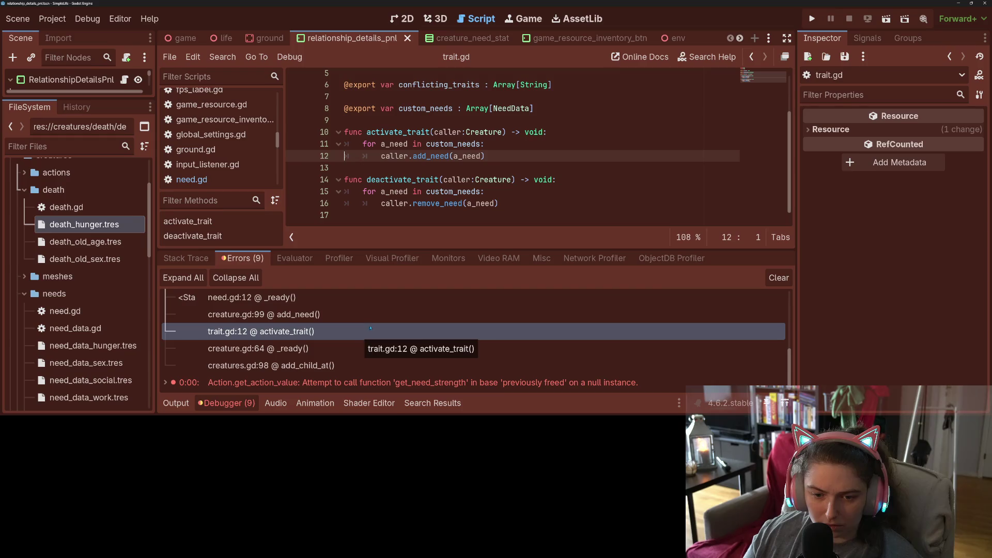
{"action": "left_click", "coordinate": [371, 314]}
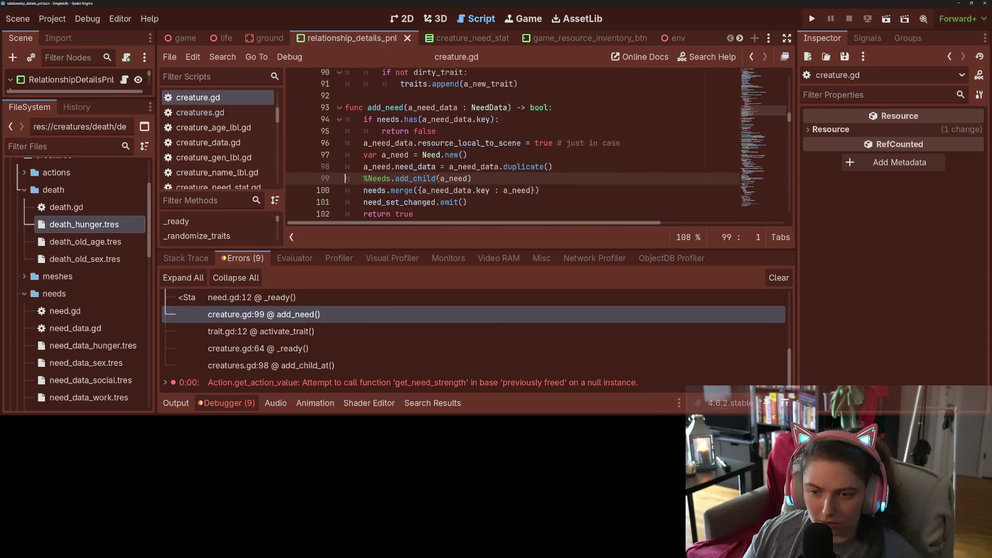
{"action": "scroll", "coordinate": [438, 178], "scroll_direction": "down", "scroll_amount": 2}
{"action": "scroll", "coordinate": [437, 182], "scroll_direction": "up", "scroll_amount": 2}
{"action": "left_click", "coordinate": [440, 186]}
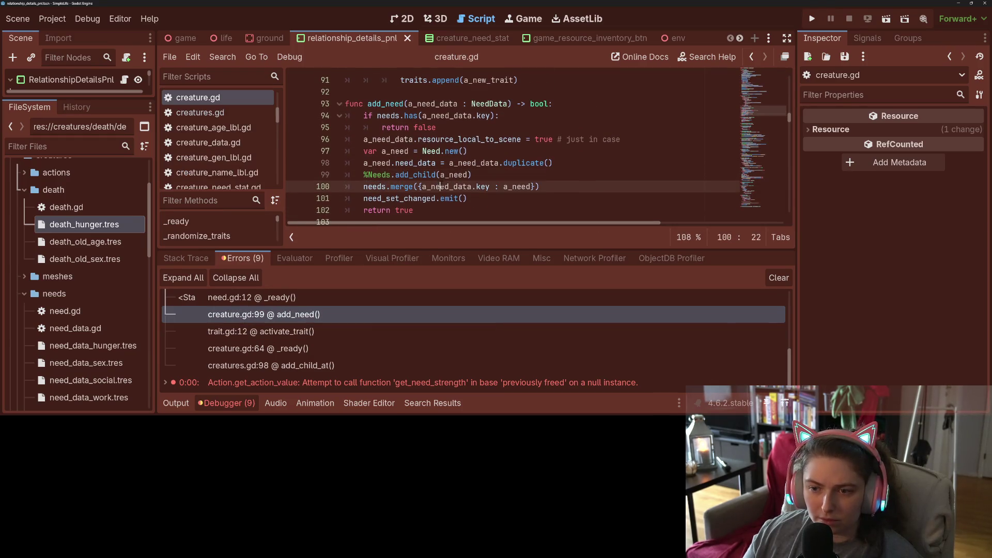
{"action": "left_click", "coordinate": [443, 176]}
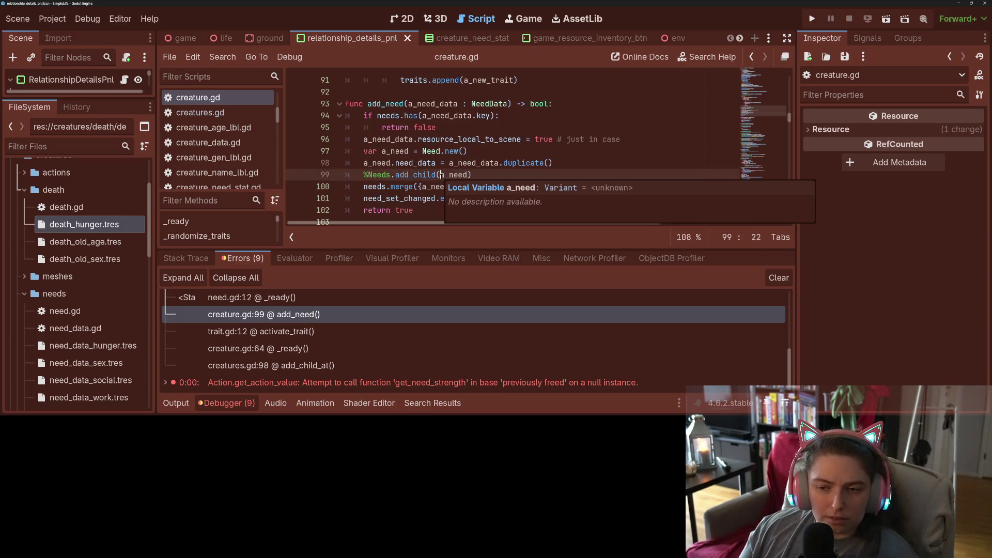
{"action": "double_click", "coordinate": [410, 175]}
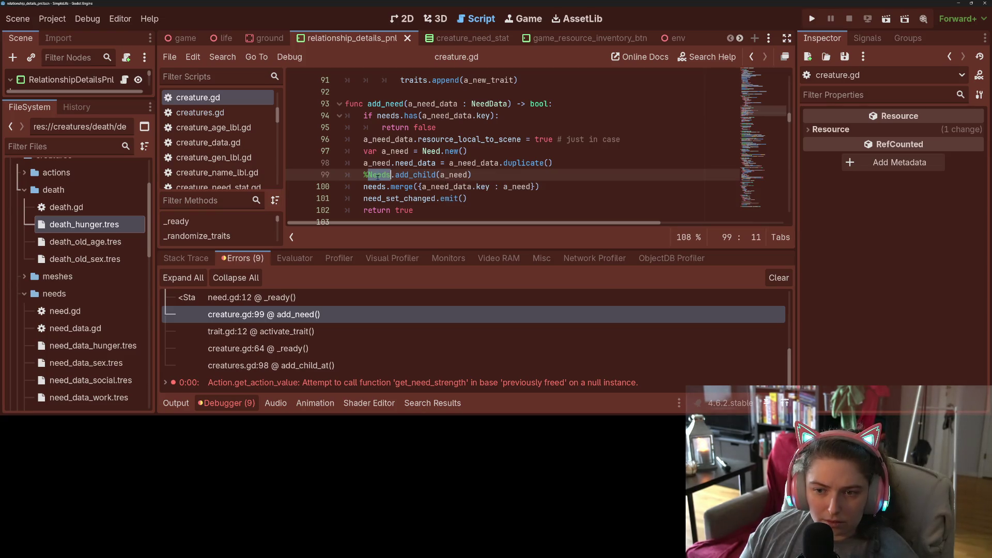
{"action": "left_click", "coordinate": [496, 176]}
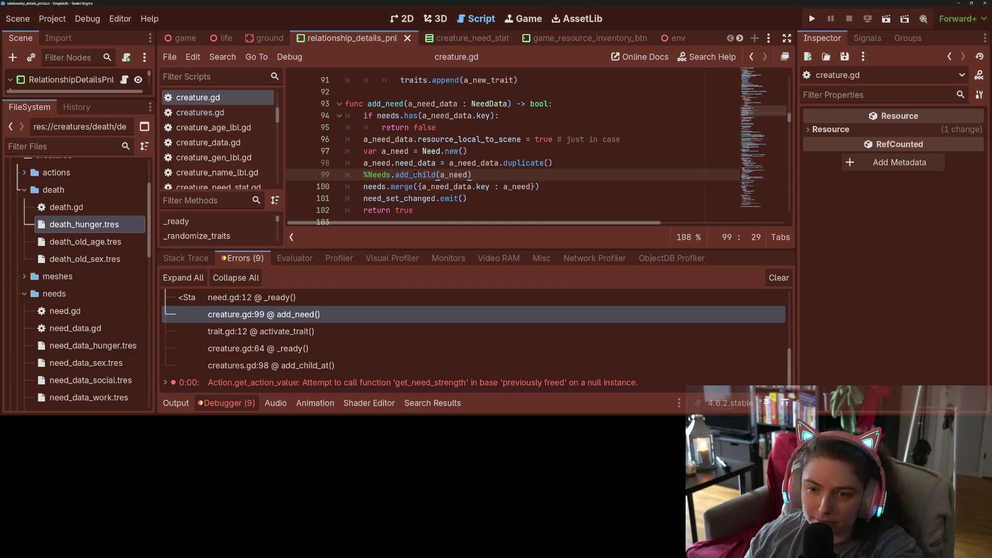
Step: Check the die function, then return to need.gd's else warning branch
{"action": "left_click", "coordinate": [750, 56]}
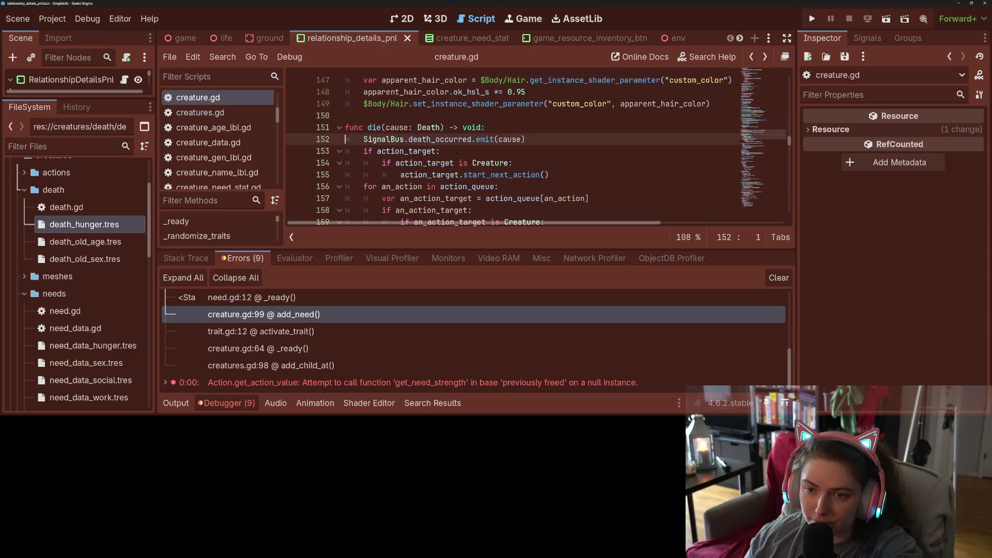
{"action": "left_click", "coordinate": [286, 315]}
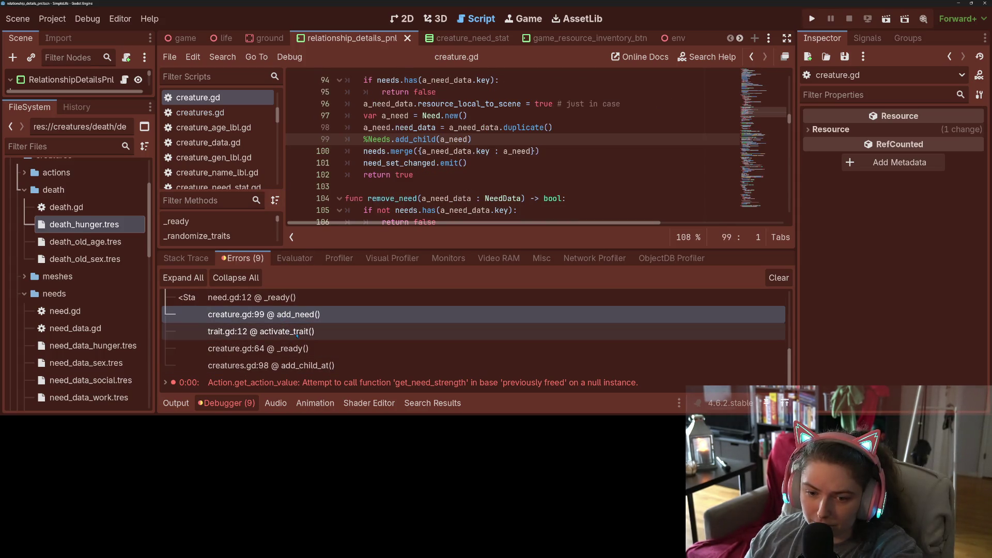
{"action": "left_click", "coordinate": [252, 297]}
{"action": "left_click", "coordinate": [431, 140]}
{"action": "left_click", "coordinate": [391, 185]}
{"action": "key", "text": "Up"}
{"action": "key", "text": "Up"}
{"action": "key", "text": "Up"}
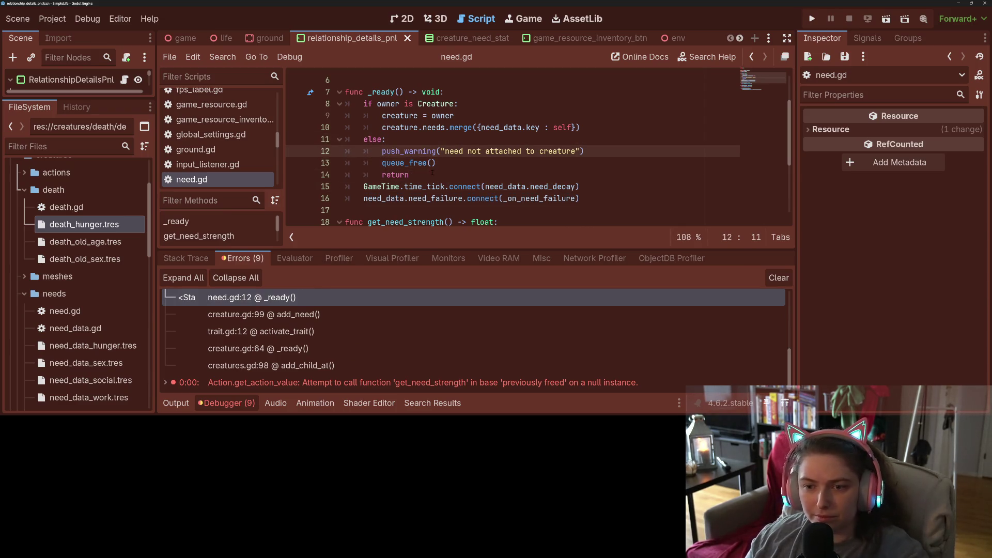
{"action": "left_click", "coordinate": [430, 174]}
Step: Delete the else push_warning branch from need.gd and save
{"action": "key", "text": "shift+Up"}
{"action": "key", "text": "shift+Up"}
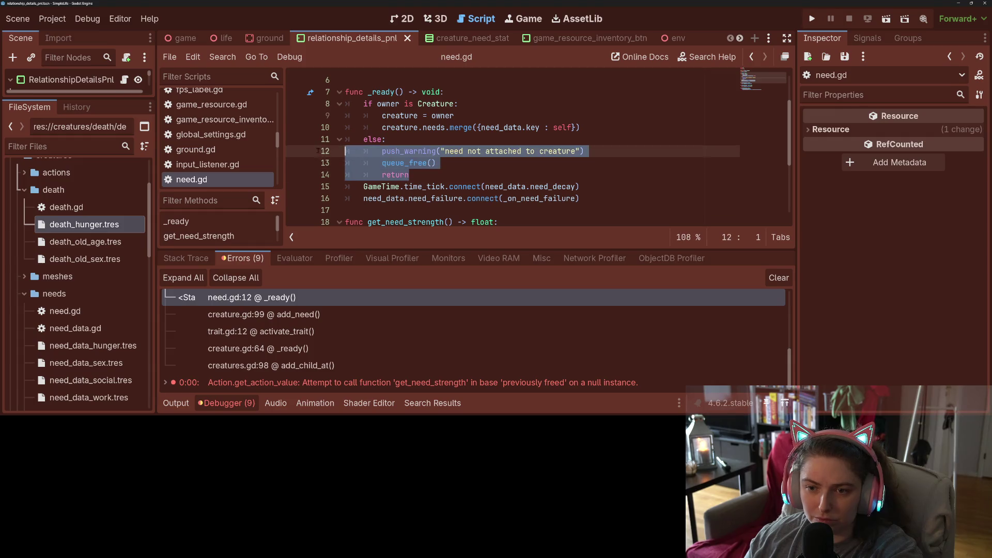
{"action": "key", "text": "shift+Up"}
{"action": "key", "text": "shift+Home"}
{"action": "key", "text": "BackSpace"}
{"action": "key", "text": "BackSpace"}
{"action": "key", "text": "ctrl+s"}
{"action": "left_click", "coordinate": [433, 140]}
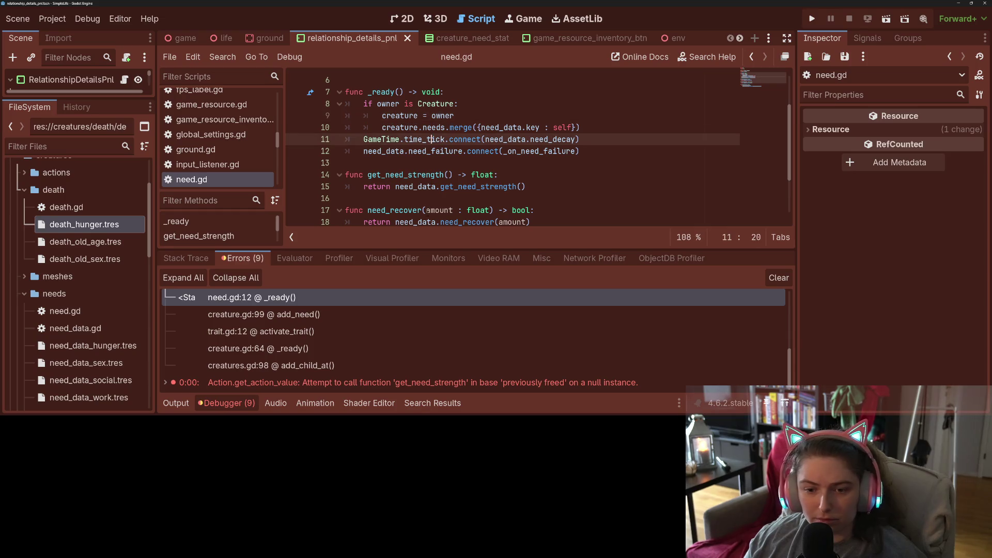
{"action": "scroll", "coordinate": [328, 335], "scroll_direction": "up", "scroll_amount": 1}
Step: Insert 'a_need.creature = self' before add_child in creature.gd's add_need, save, and rerun
{"action": "left_click", "coordinate": [333, 326]}
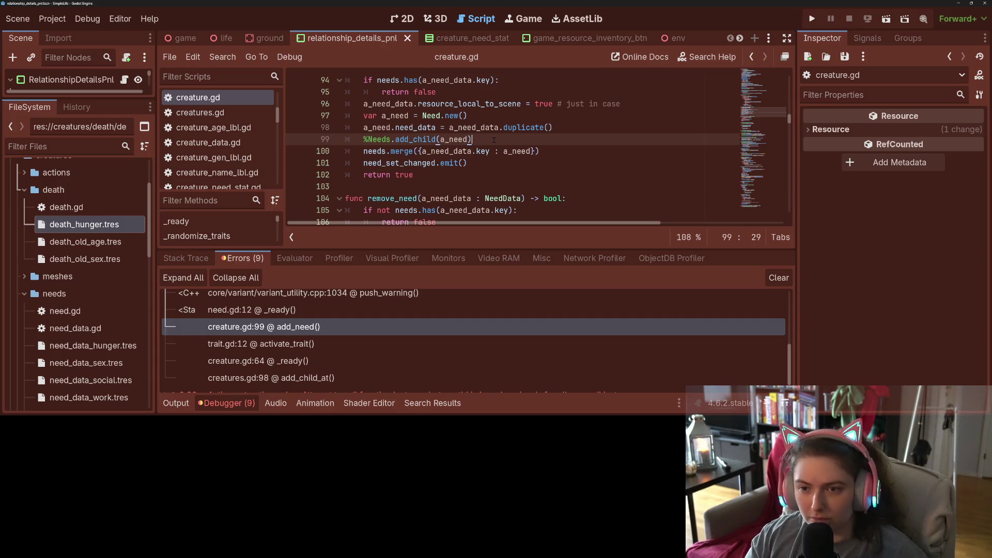
{"action": "key", "text": "Up"}
{"action": "key", "text": "End"}
{"action": "key", "text": "Return"}
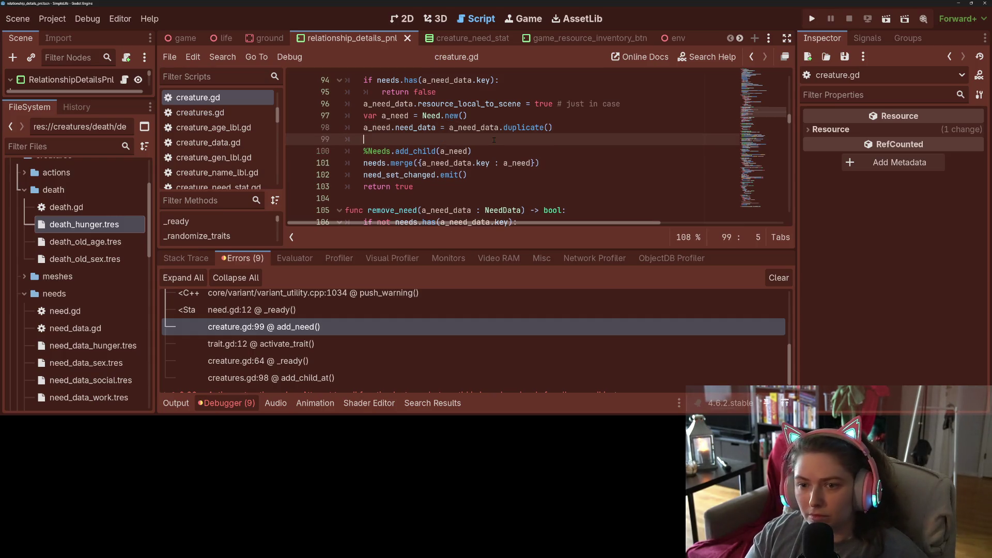
{"action": "type", "text": "_need.crea"}
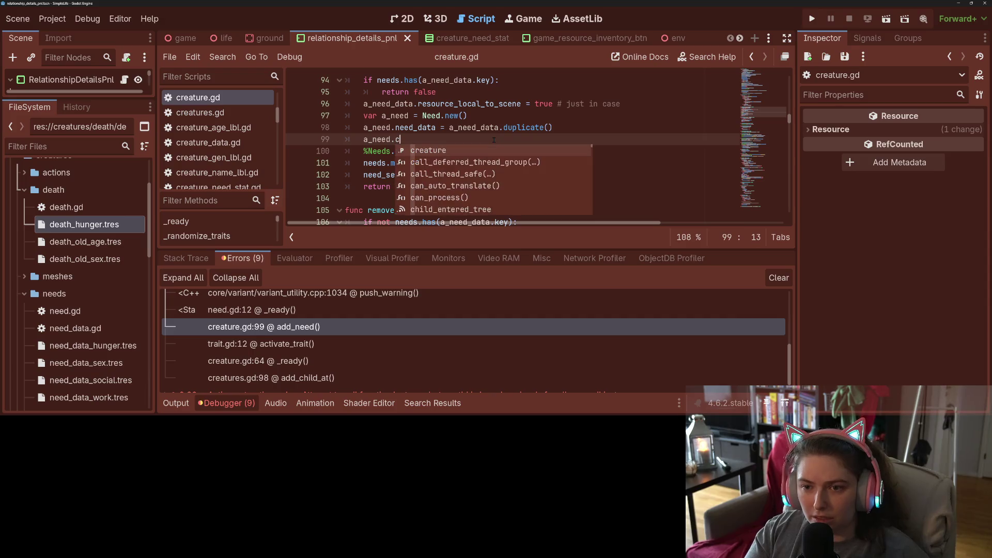
{"action": "key", "text": "Return"}
{"action": "type", "text": "= self"}
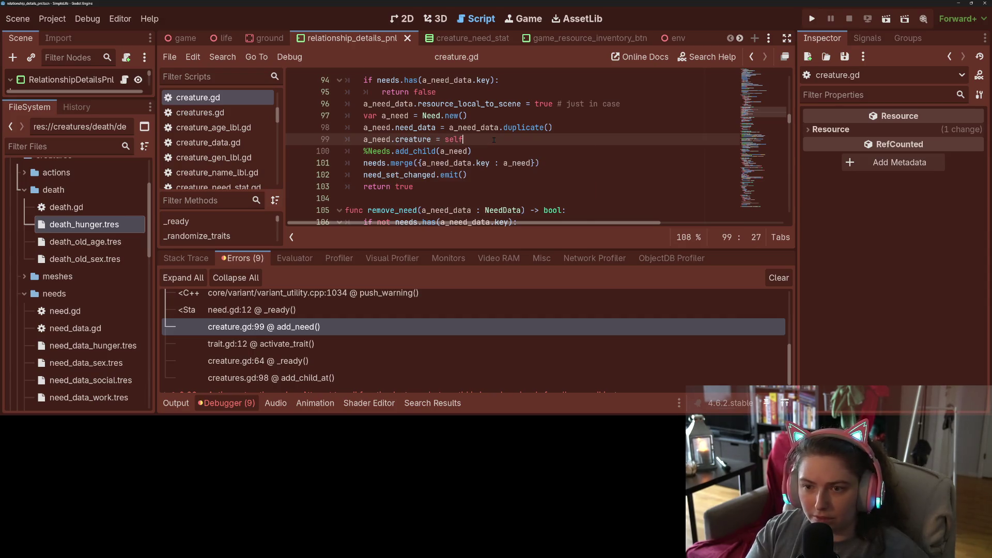
{"action": "key", "text": "ctrl+s"}
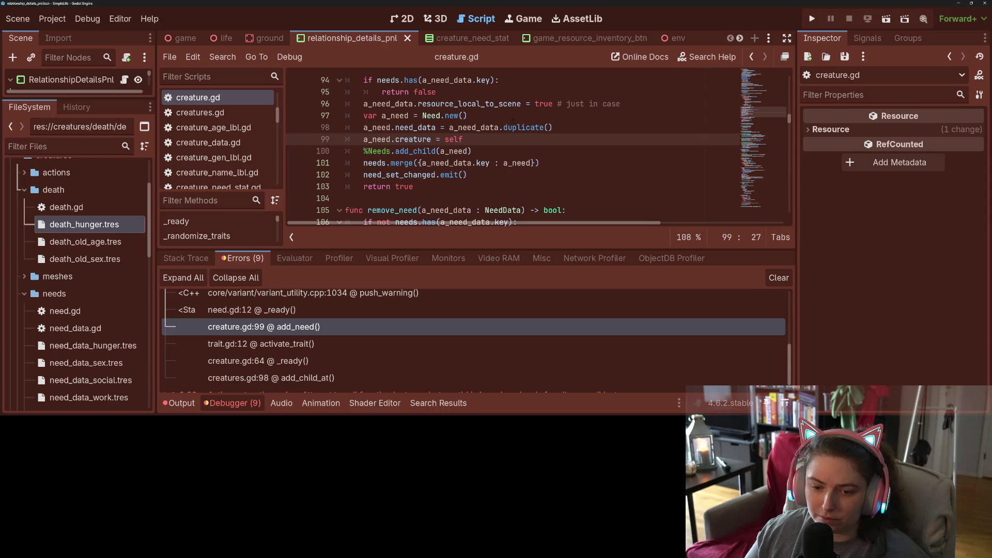
{"action": "left_click", "coordinate": [812, 19]}
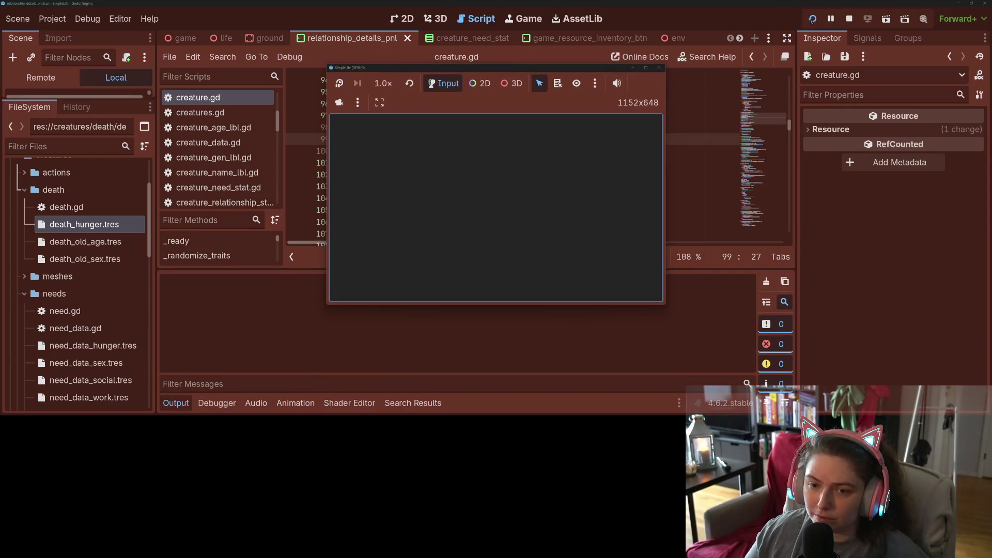
Step: Maximize the game window, enable Auto Spawn, and open a creature's info panel
{"action": "left_click", "coordinate": [645, 68]}
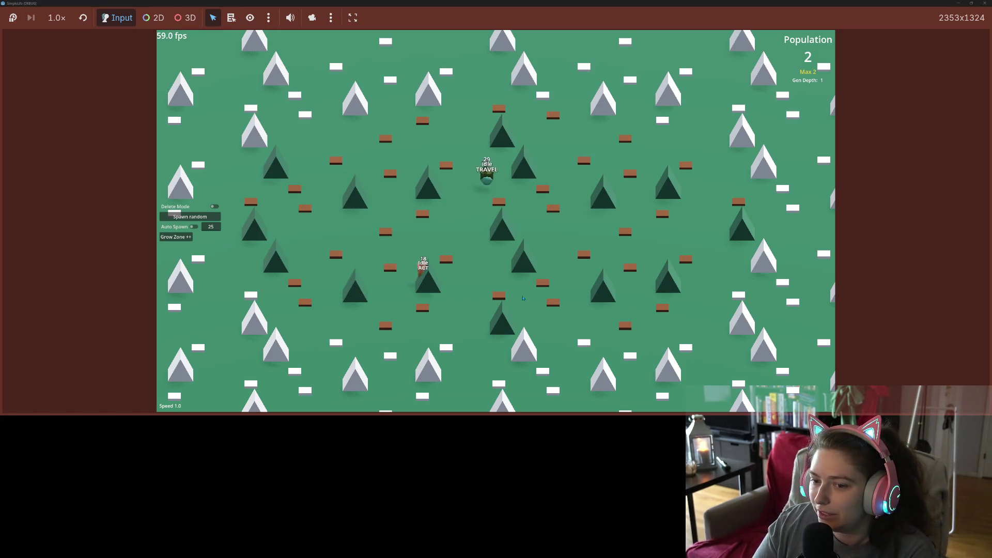
{"action": "left_click", "coordinate": [195, 227]}
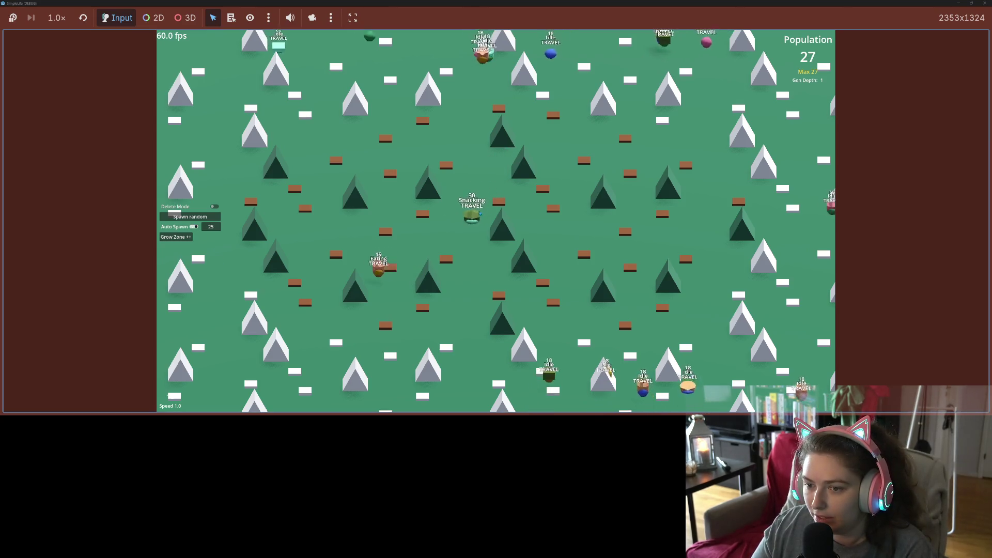
{"action": "left_click", "coordinate": [467, 219]}
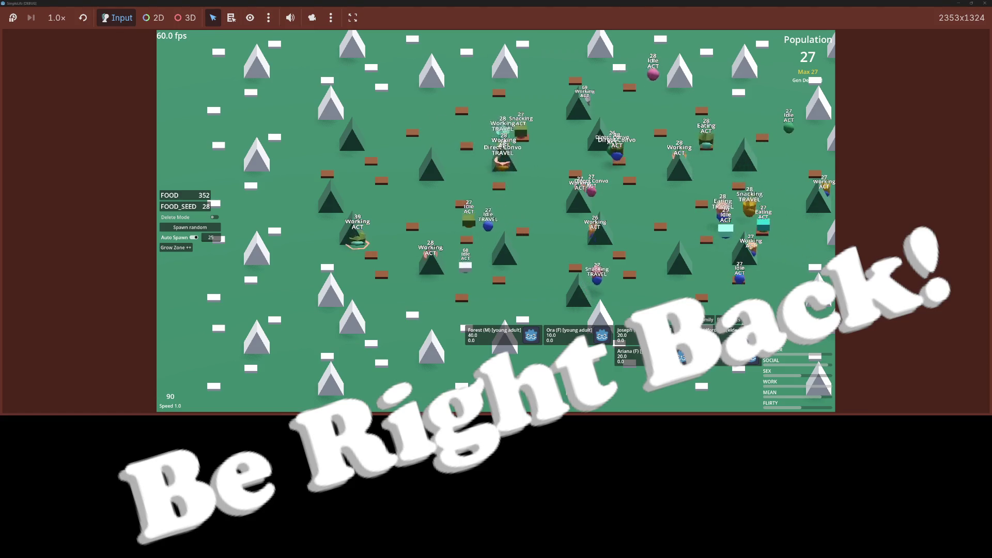
Step: Pan around the world until the debugger breaks, then move the game window aside
{"action": "key", "text": "Right"}
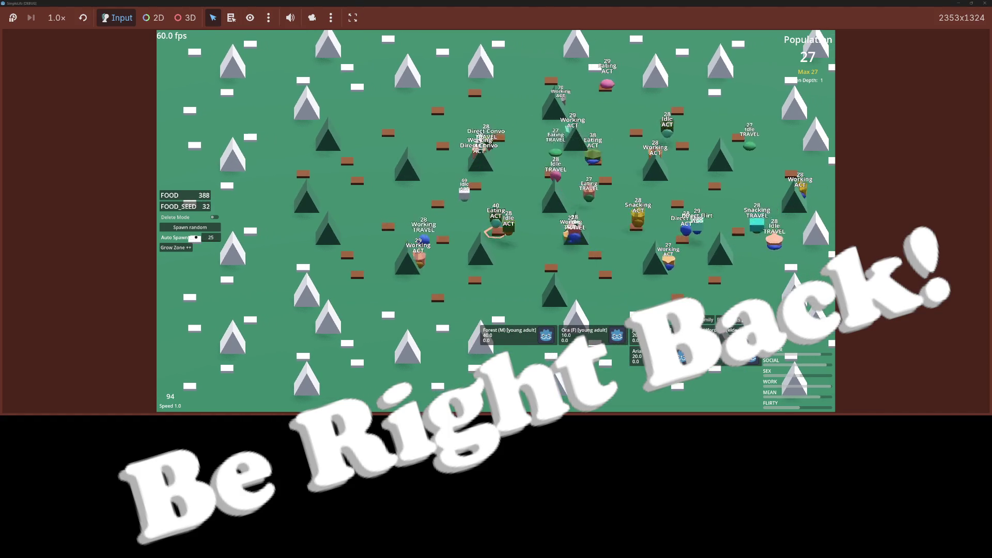
{"action": "key", "text": "Left"}
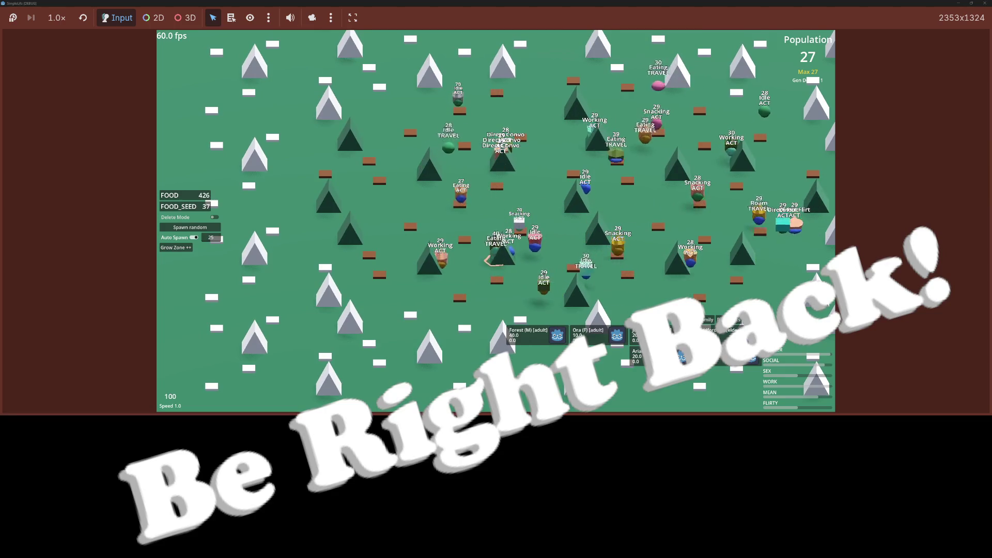
{"action": "key", "text": "Up"}
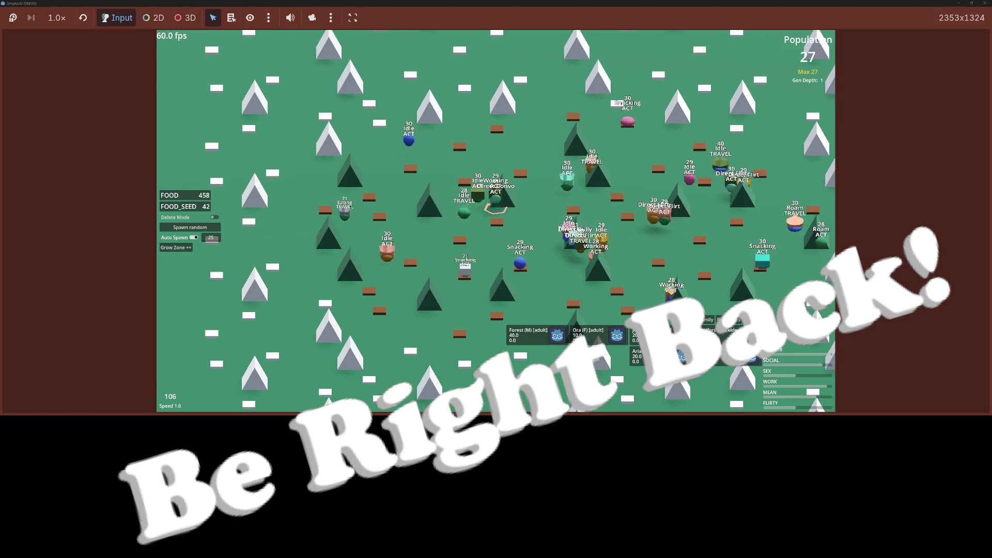
{"action": "key", "text": "Right"}
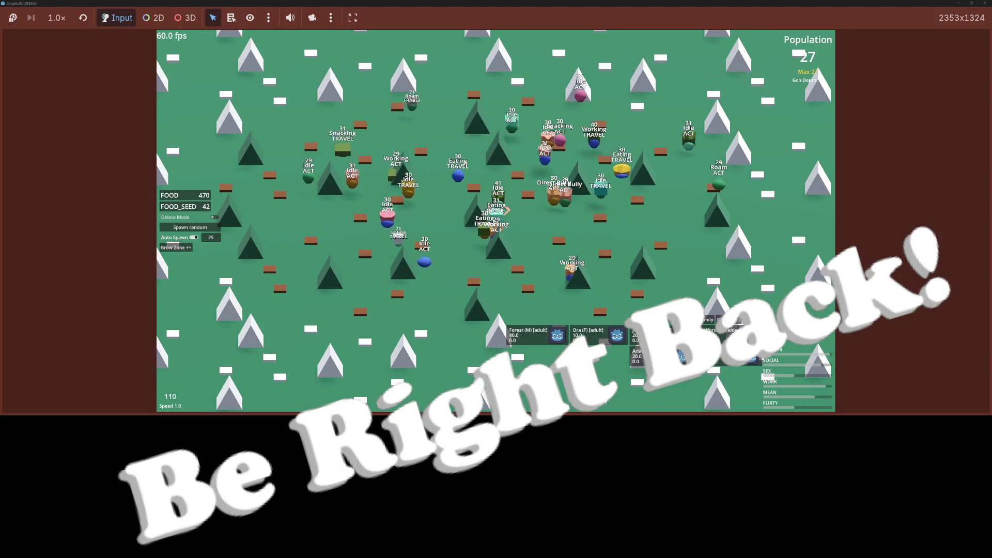
{"action": "key", "text": "Up"}
{"action": "key", "text": "Left"}
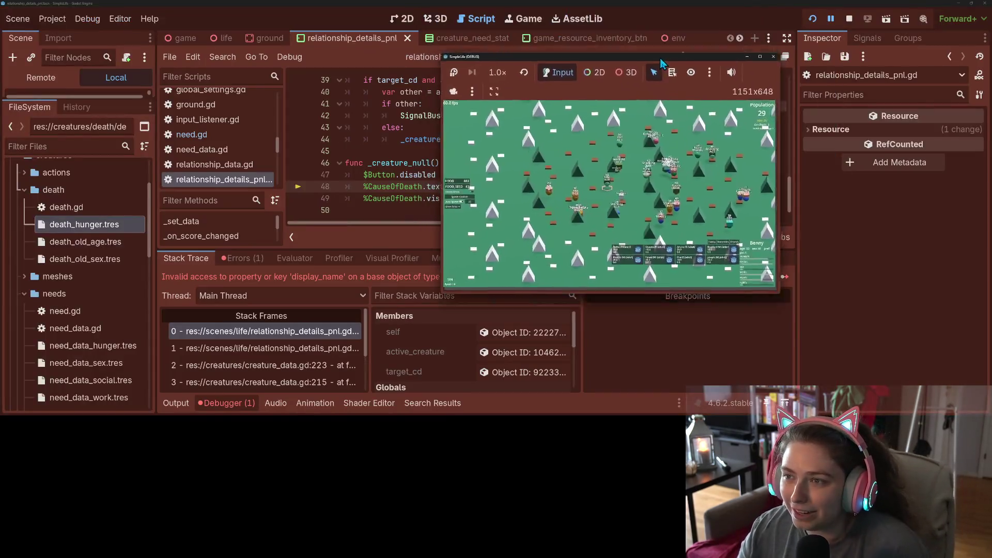
{"action": "mouse_move", "coordinate": [666, 66]}
{"action": "left_mouse_down"}
{"action": "mouse_move", "coordinate": [785, 71]}
{"action": "mouse_move", "coordinate": [814, 157]}
{"action": "mouse_move", "coordinate": [896, 87]}
{"action": "mouse_move", "coordinate": [981, 97]}
{"action": "mouse_move", "coordinate": [853, 104]}
{"action": "mouse_move", "coordinate": [882, 227]}
{"action": "mouse_move", "coordinate": [864, 280]}
{"action": "mouse_move", "coordinate": [797, 279]}
{"action": "left_mouse_up"}
Step: Trace target_cd to the cause_of_death declaration and its uses in creature_data.gd
{"action": "double_click", "coordinate": [504, 186]}
{"action": "scroll", "coordinate": [486, 188], "scroll_direction": "up", "scroll_amount": 1}
{"action": "scroll", "coordinate": [488, 190], "scroll_direction": "down", "scroll_amount": 1}
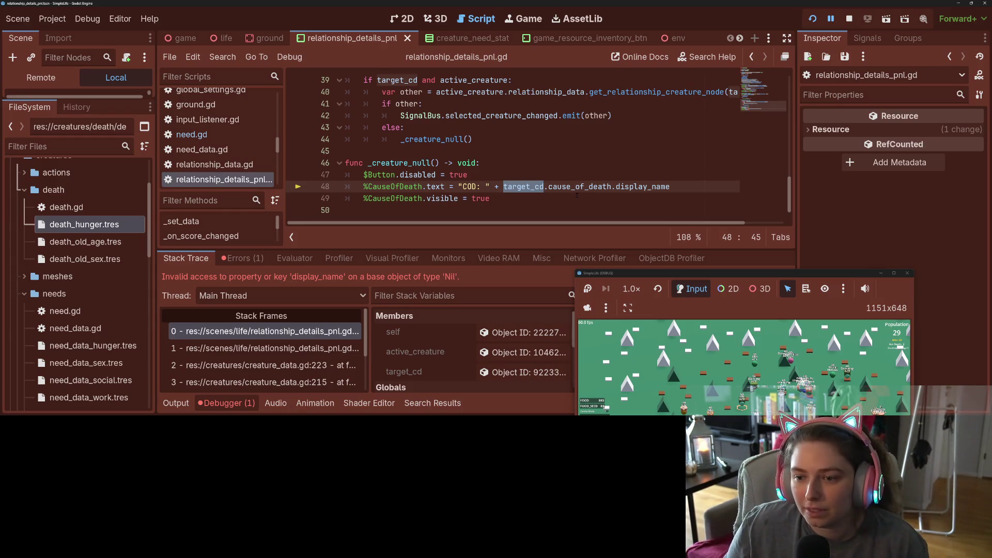
{"action": "left_click", "coordinate": [576, 189], "text": "ctrl"}
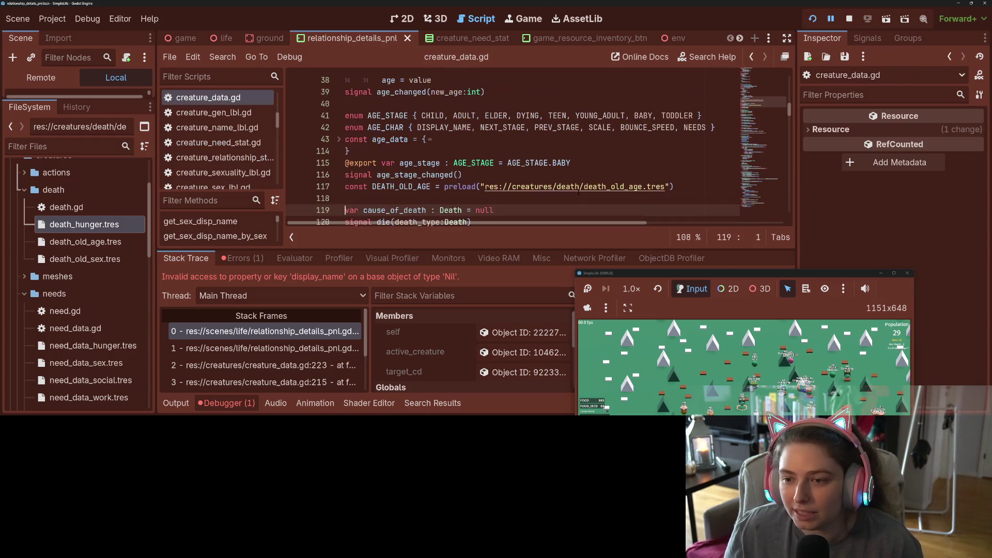
{"action": "scroll", "coordinate": [535, 180], "scroll_direction": "down", "scroll_amount": 3}
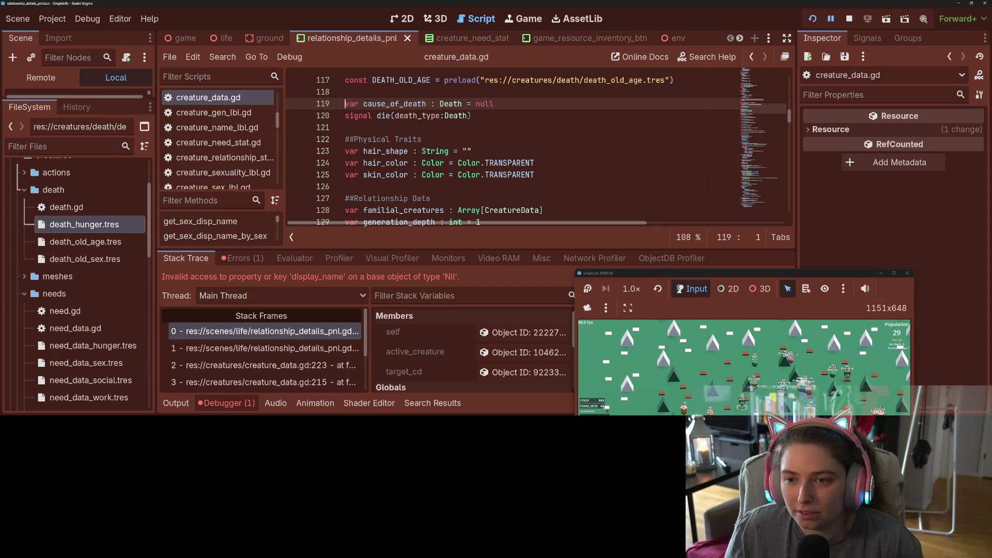
{"action": "double_click", "coordinate": [395, 103]}
{"action": "scroll", "coordinate": [453, 151], "scroll_direction": "down", "scroll_amount": 9}
{"action": "scroll", "coordinate": [453, 151], "scroll_direction": "down", "scroll_amount": 20}
{"action": "scroll", "coordinate": [454, 151], "scroll_direction": "down", "scroll_amount": 15}
{"action": "scroll", "coordinate": [511, 145], "scroll_direction": "down", "scroll_amount": 4}
{"action": "key", "text": "ctrl+f"}
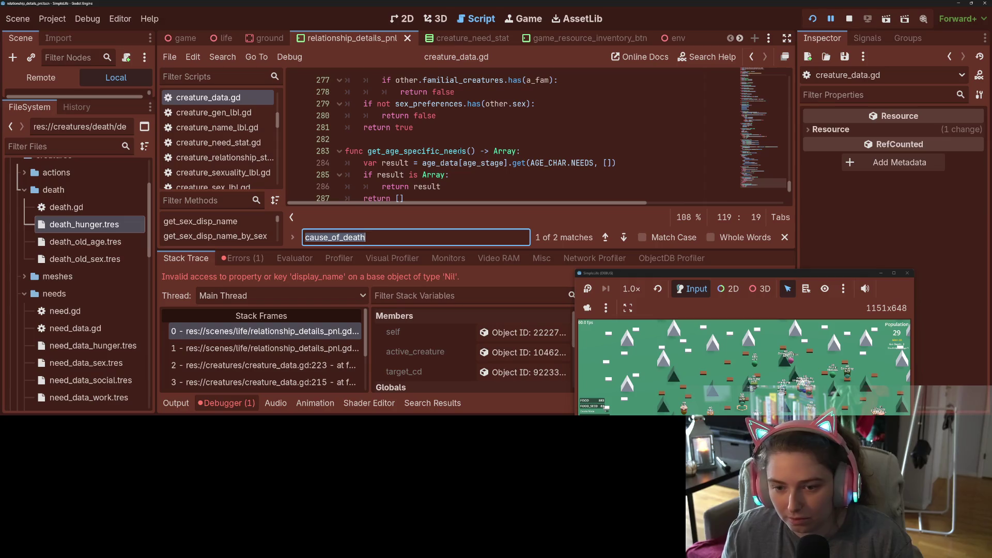
{"action": "key", "text": "Return"}
{"action": "key", "text": "End"}
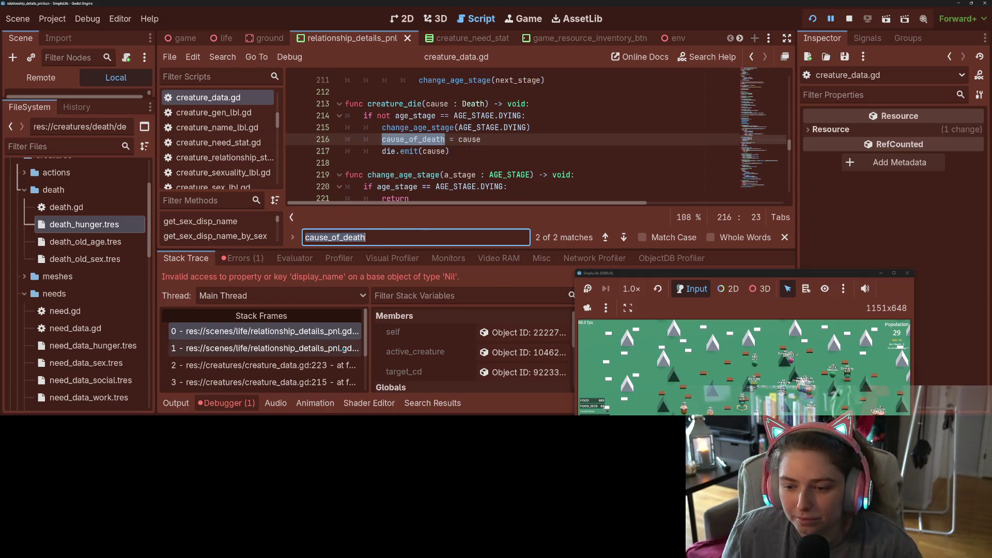
Step: Step through the _on_profile_changed, _creature_null, change_age_stage and creature_die stack frames
{"action": "left_click", "coordinate": [337, 349]}
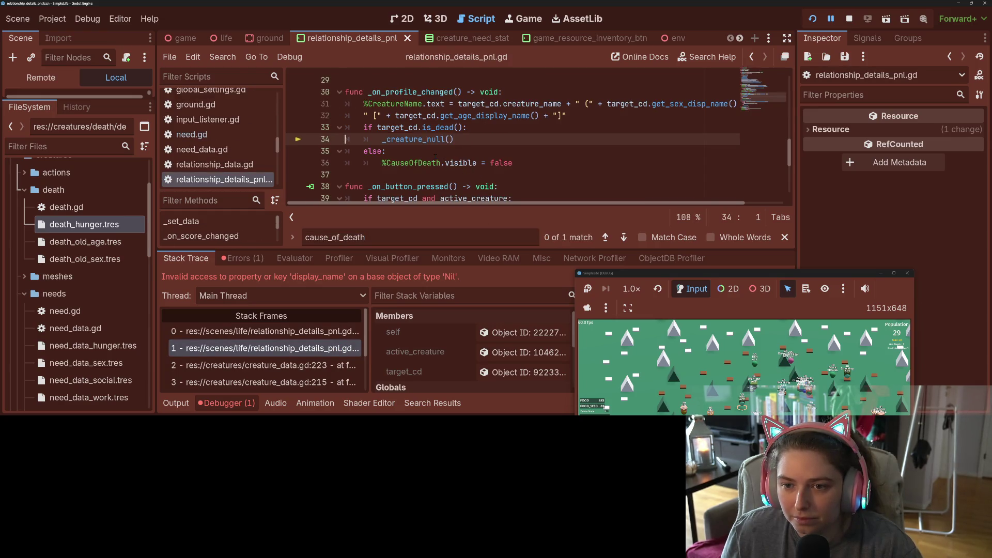
{"action": "scroll", "coordinate": [502, 169], "scroll_direction": "up", "scroll_amount": 1}
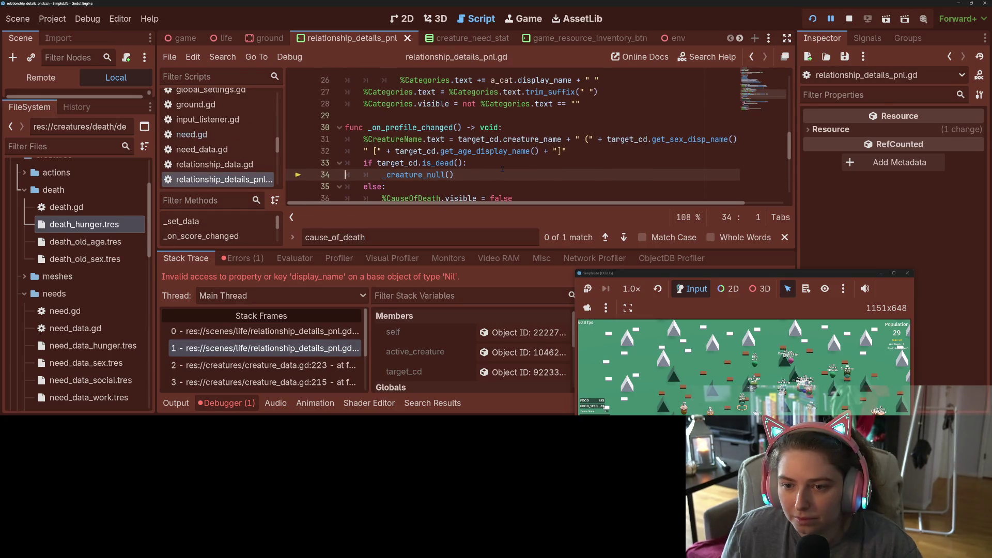
{"action": "scroll", "coordinate": [502, 169], "scroll_direction": "down", "scroll_amount": 1}
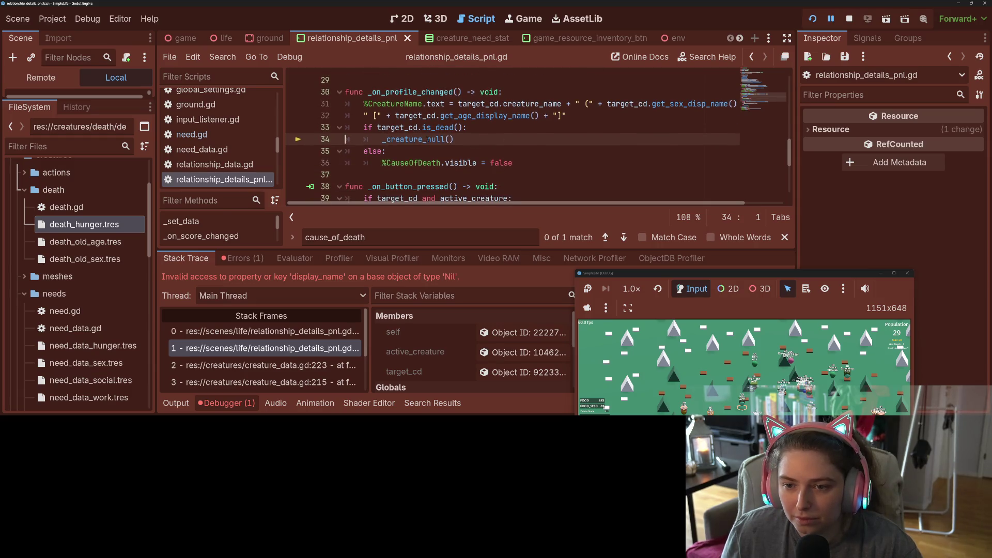
{"action": "double_click", "coordinate": [427, 141]}
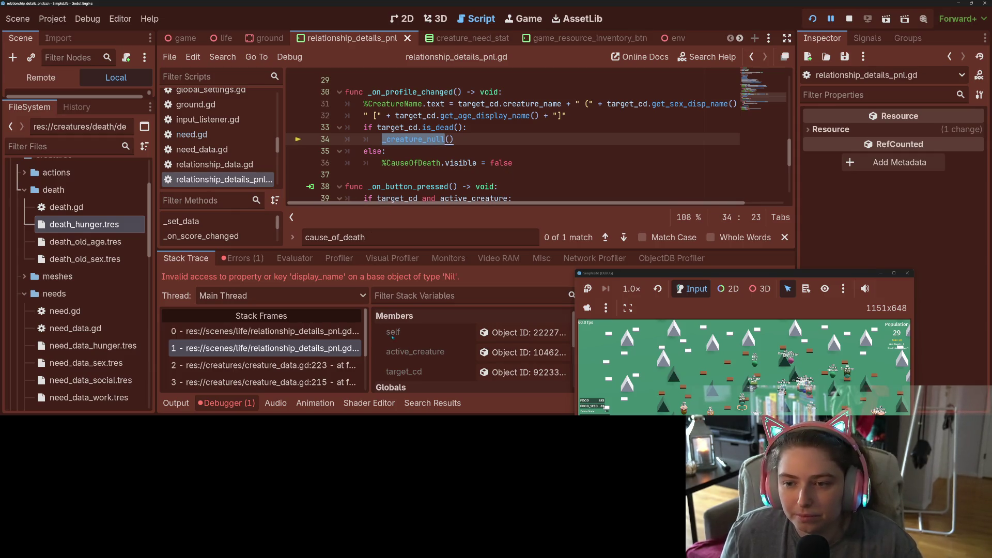
{"action": "left_click", "coordinate": [328, 336]}
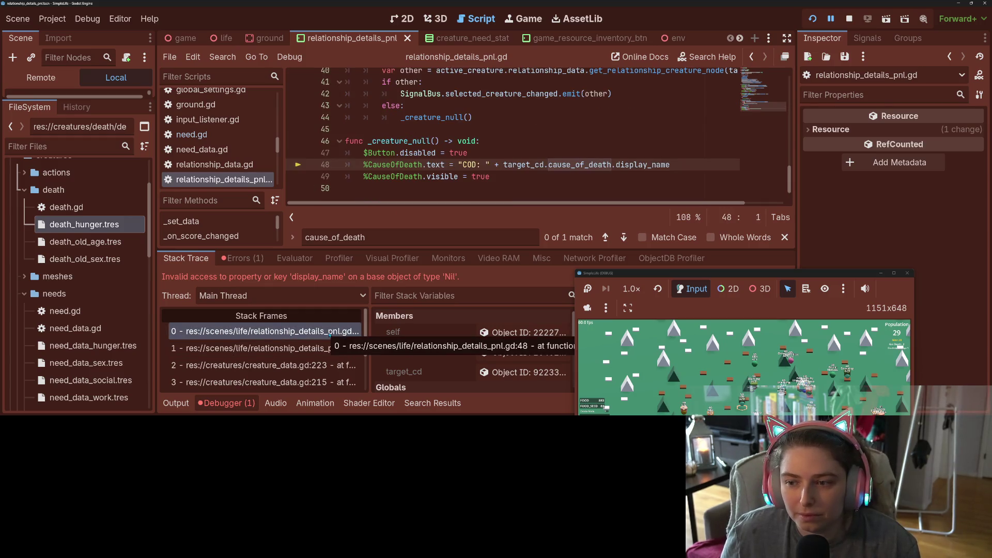
{"action": "left_click", "coordinate": [321, 354]}
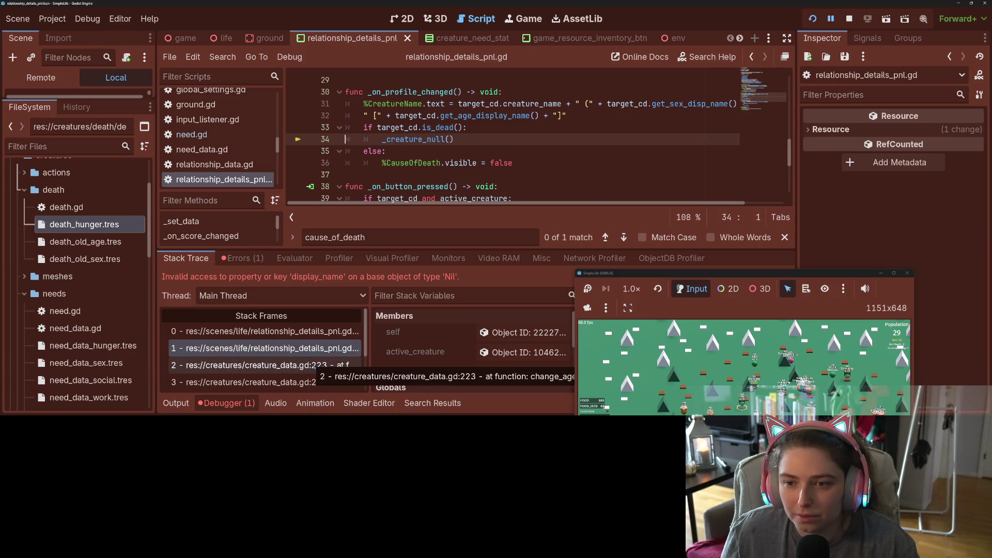
{"action": "left_click", "coordinate": [314, 367]}
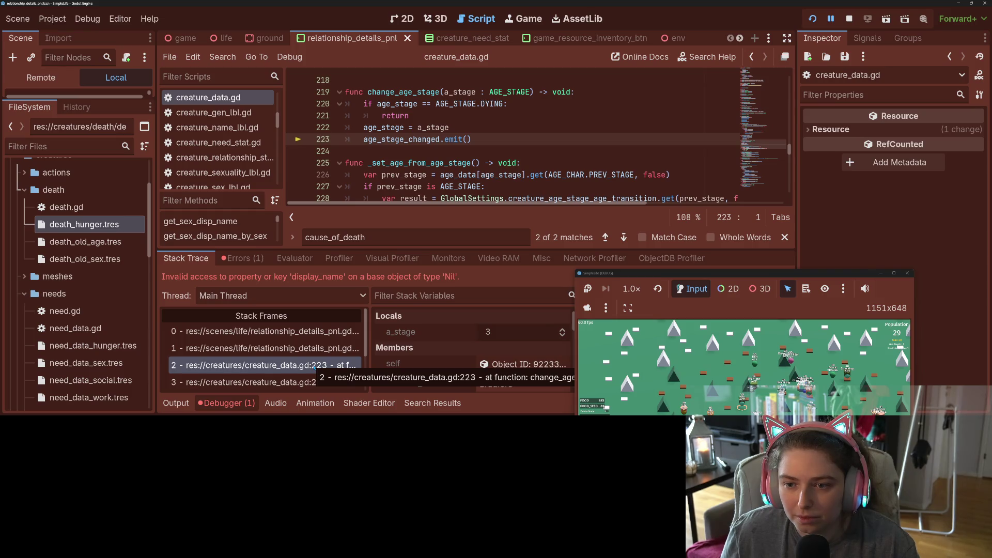
{"action": "scroll", "coordinate": [316, 370], "scroll_direction": "down", "scroll_amount": 1}
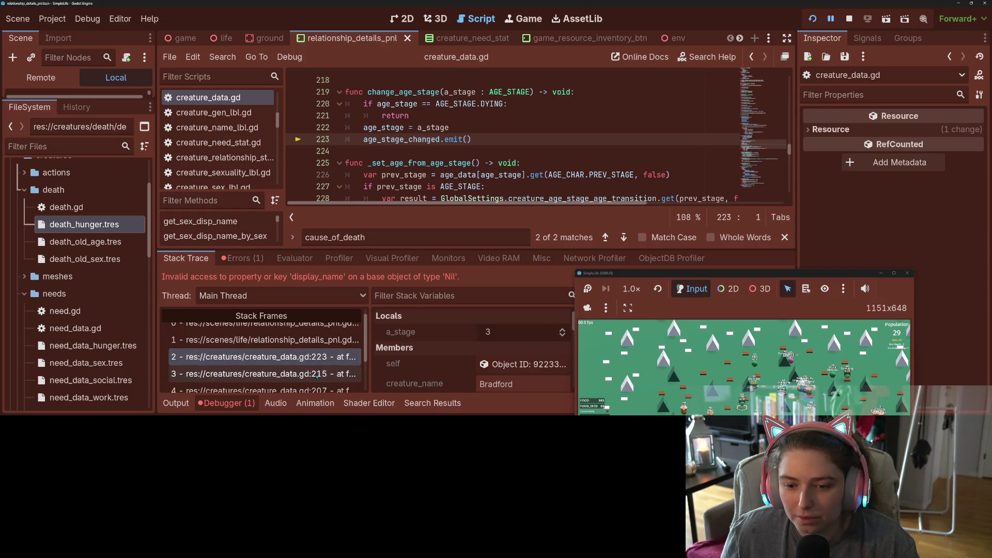
{"action": "left_click", "coordinate": [316, 374]}
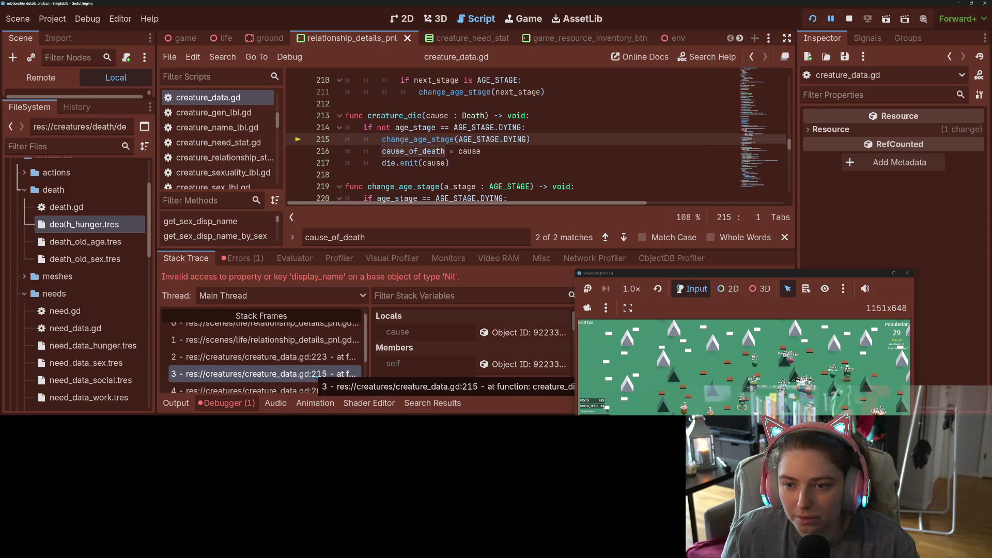
Step: Move 'cause_of_death = cause' above change_age_stage, remove the blank line, and stop the game
{"action": "double_click", "coordinate": [397, 151]}
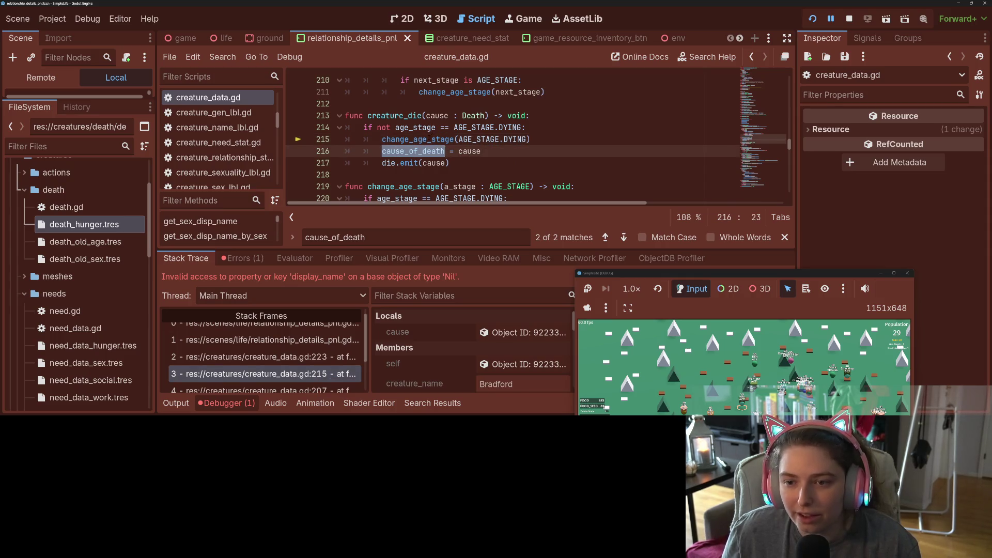
{"action": "left_click", "coordinate": [396, 163]}
{"action": "left_click_drag", "start_coordinate": [382, 151], "coordinate": [482, 151]}
{"action": "key", "text": "ctrl+c"}
{"action": "key", "text": "BackSpace"}
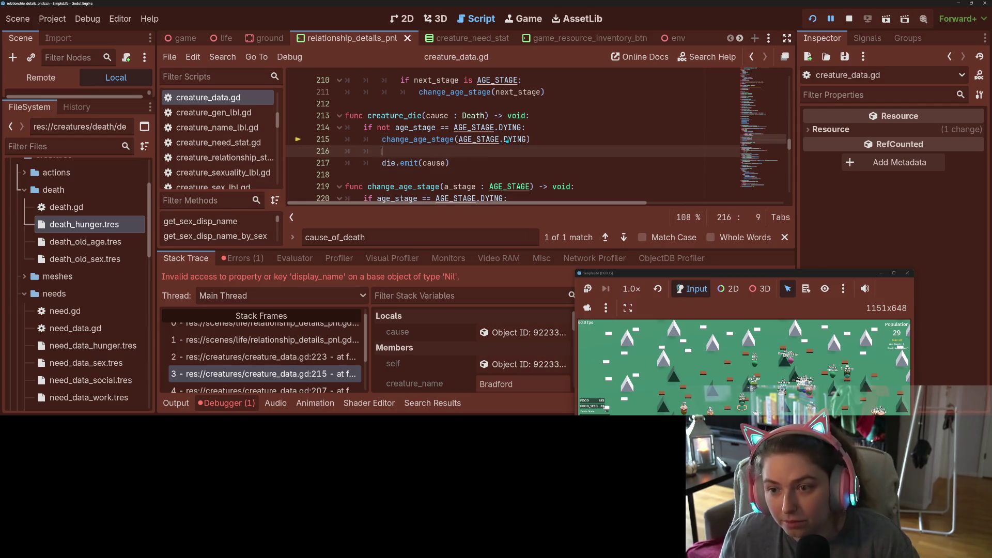
{"action": "left_click", "coordinate": [539, 127]}
{"action": "key", "text": "Return"}
{"action": "key", "text": "ctrl+v"}
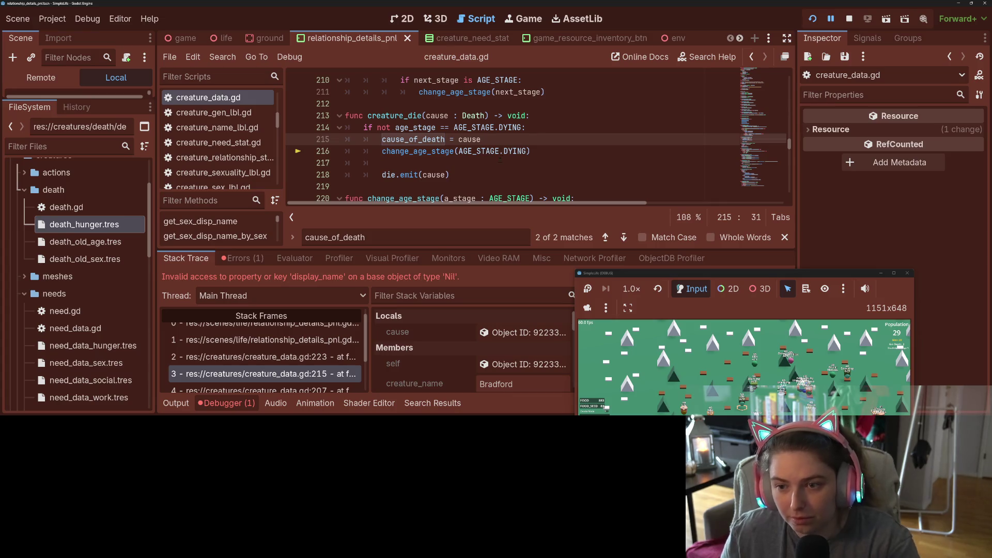
{"action": "left_click", "coordinate": [494, 166]}
{"action": "key", "text": "BackSpace"}
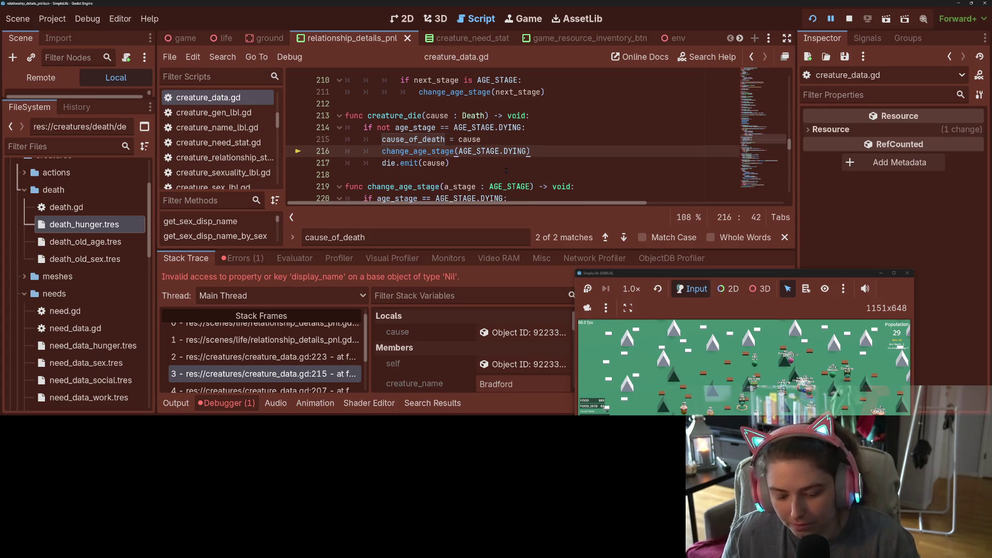
{"action": "left_click", "coordinate": [848, 18]}
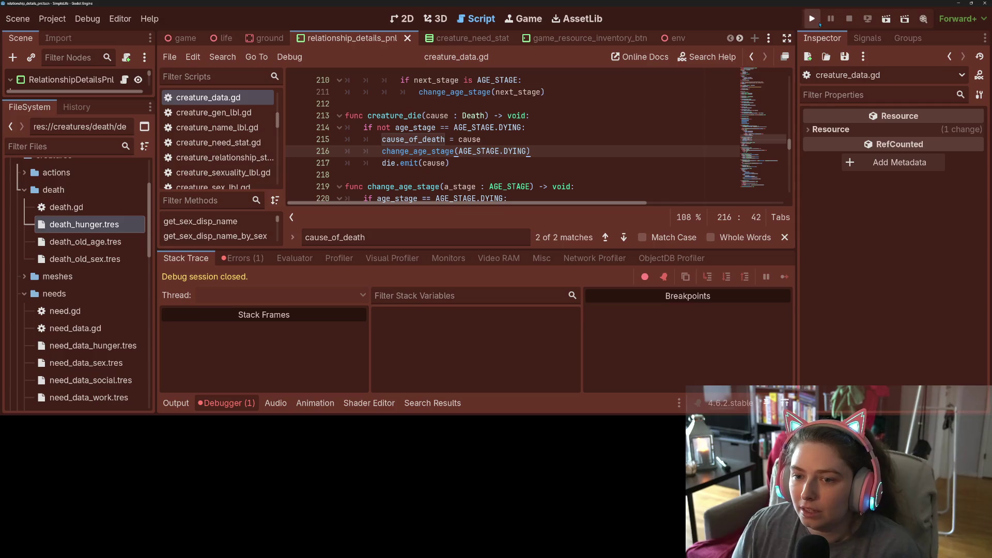
Step: Run the project with F5 and maximize the game window
{"action": "key", "text": "F5"}
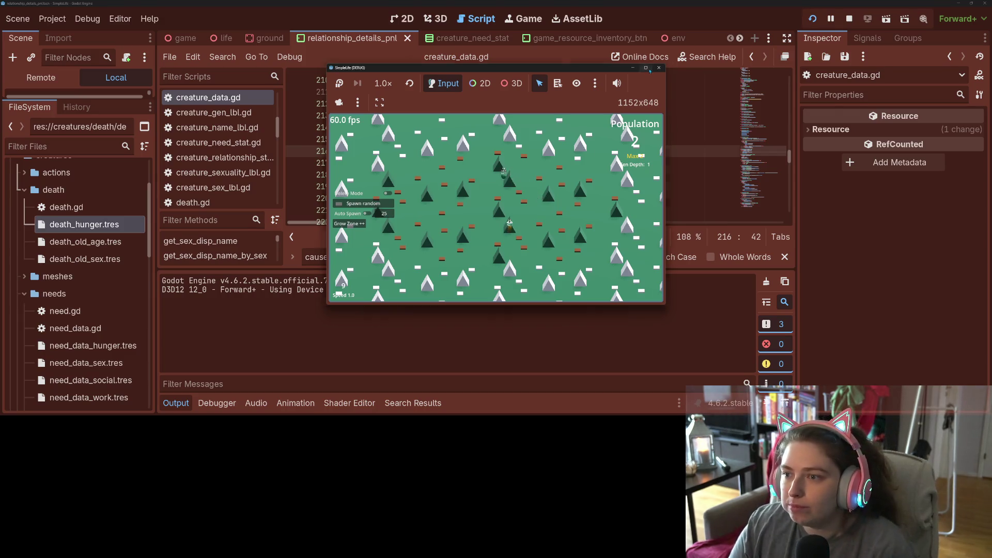
{"action": "left_click", "coordinate": [646, 68]}
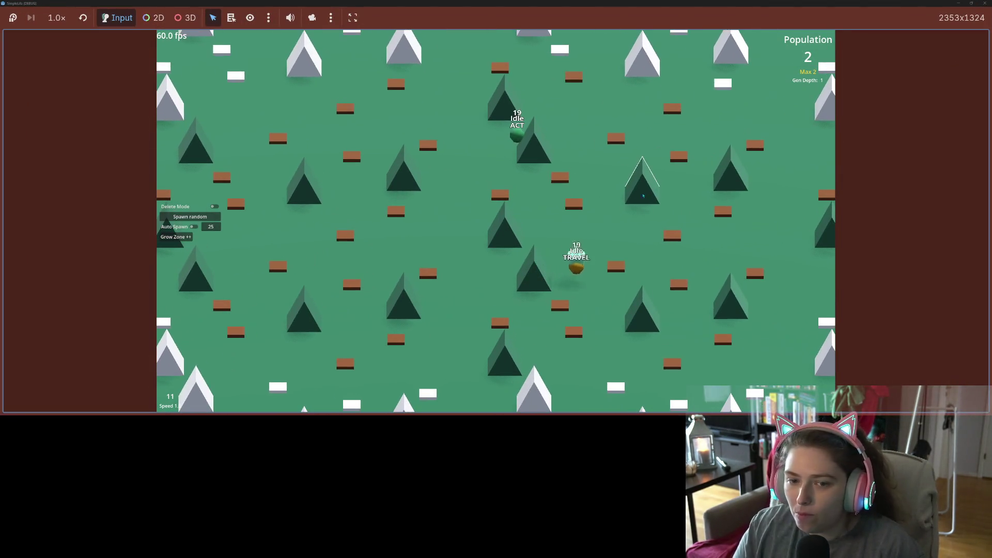
Step: Turn on Auto Spawn, inspect a creature's details, and run the simulation at Speed 4.0
{"action": "left_click", "coordinate": [193, 226]}
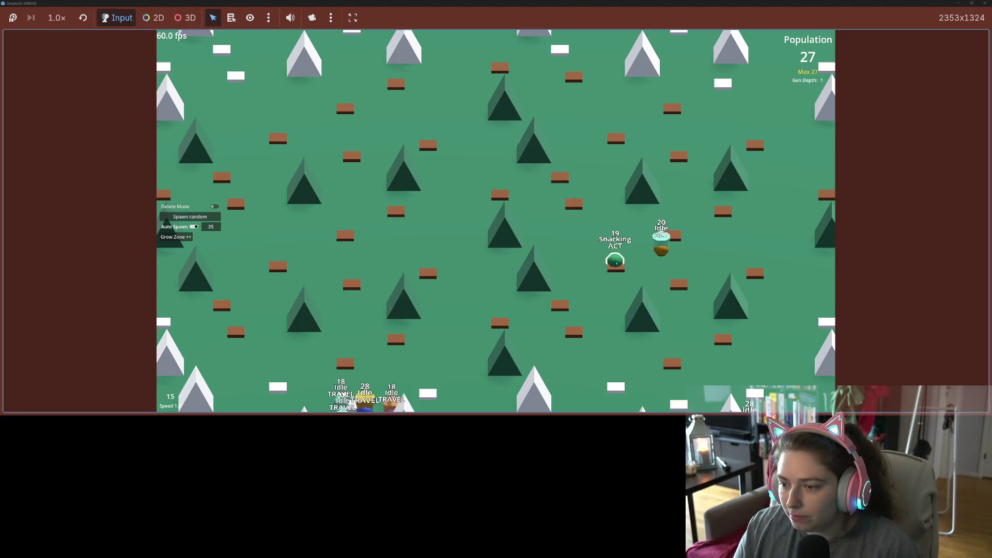
{"action": "left_click", "coordinate": [616, 264]}
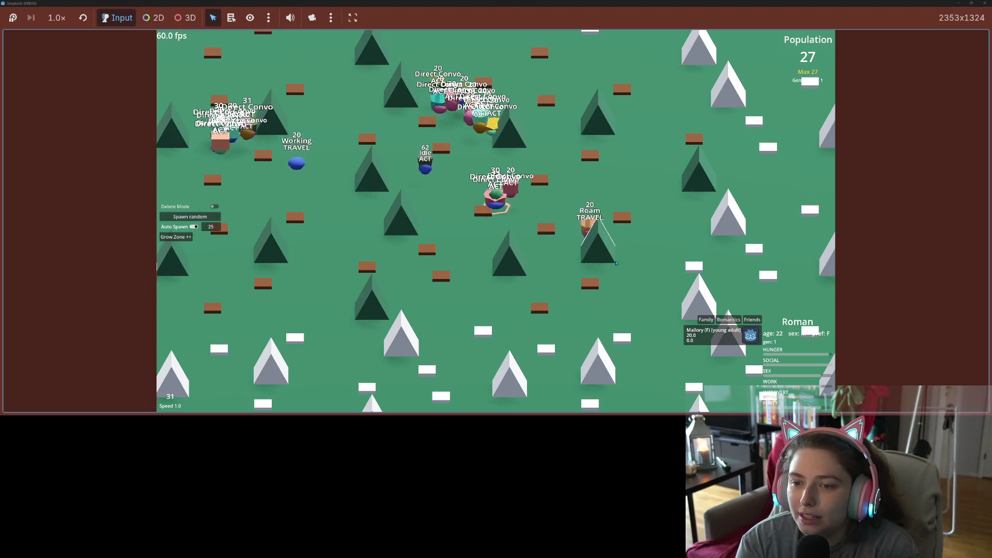
{"action": "key", "text": "4"}
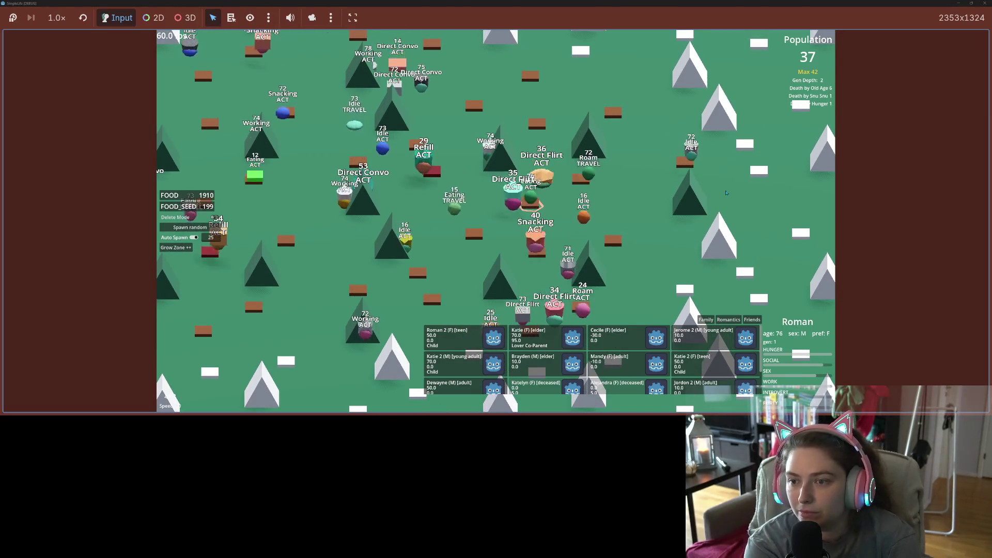
Step: Pan around the map, then hide the floating status labels above the villagers
{"action": "key", "text": "w"}
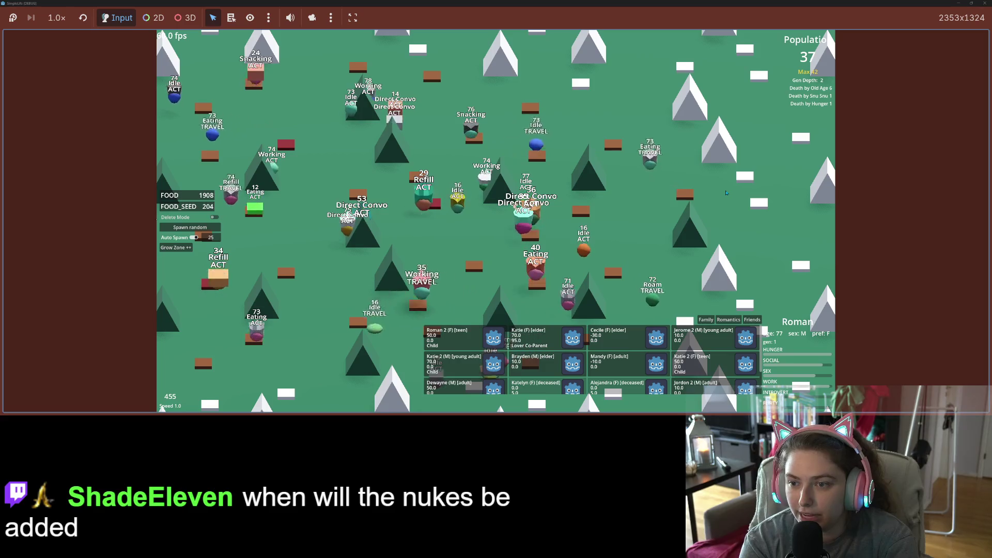
{"action": "key", "text": "s"}
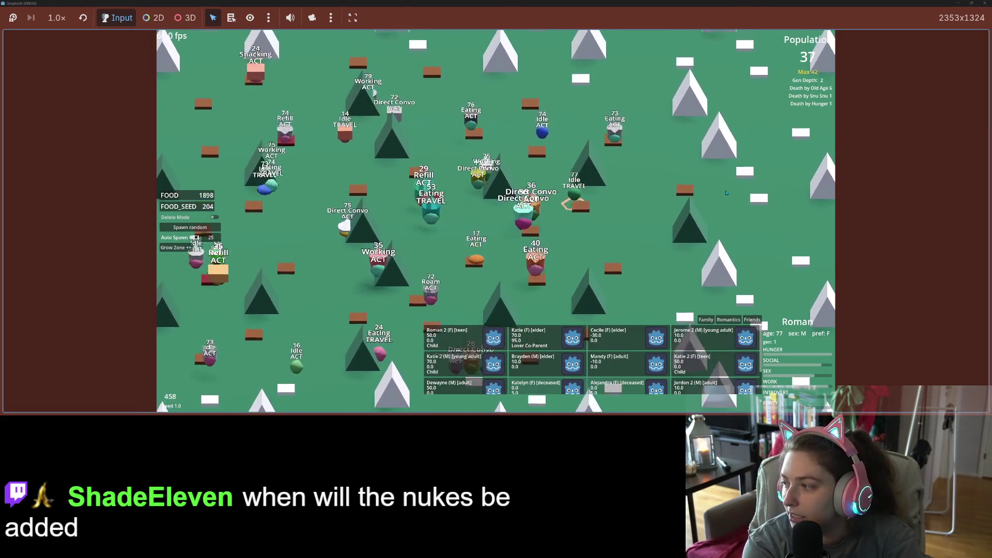
{"action": "key", "text": "w"}
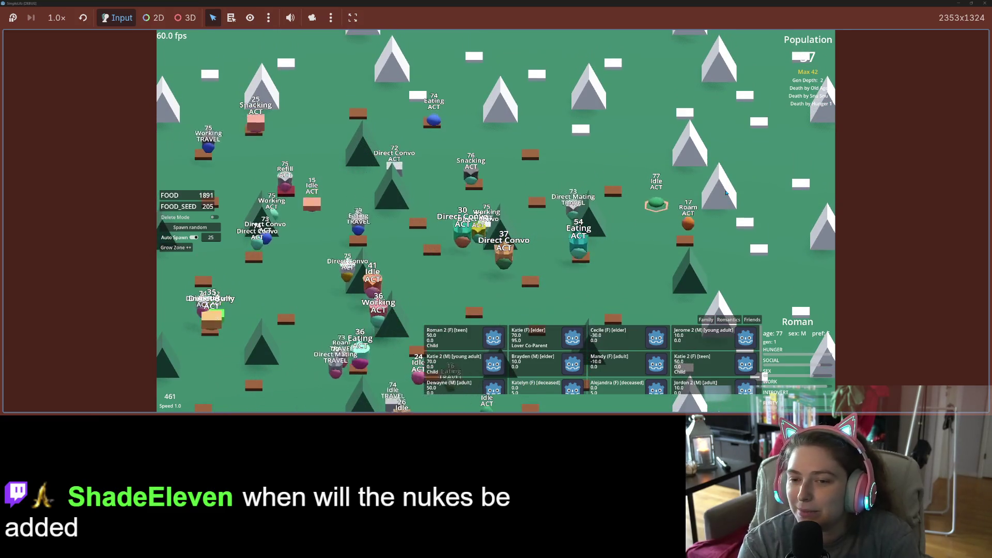
{"action": "key", "text": "s"}
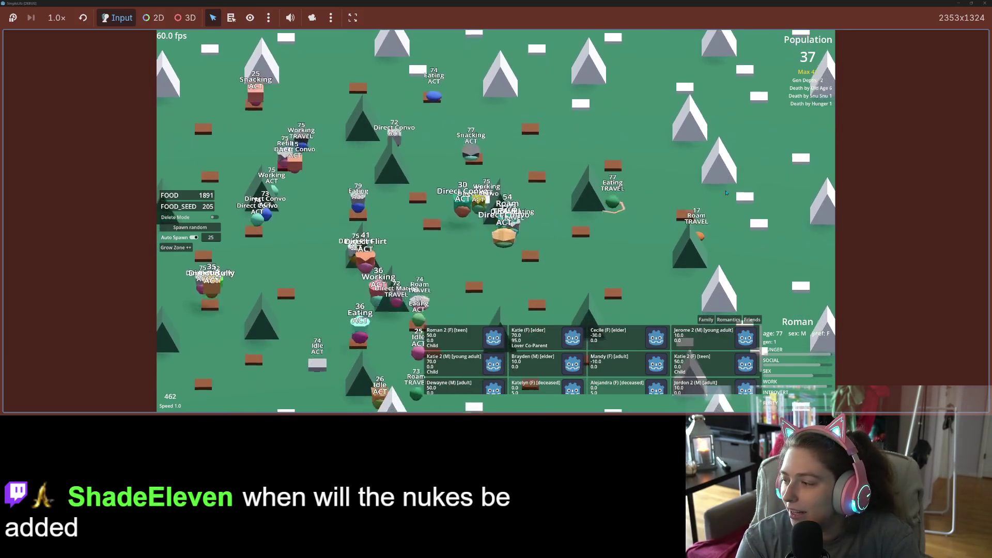
{"action": "key", "text": "s"}
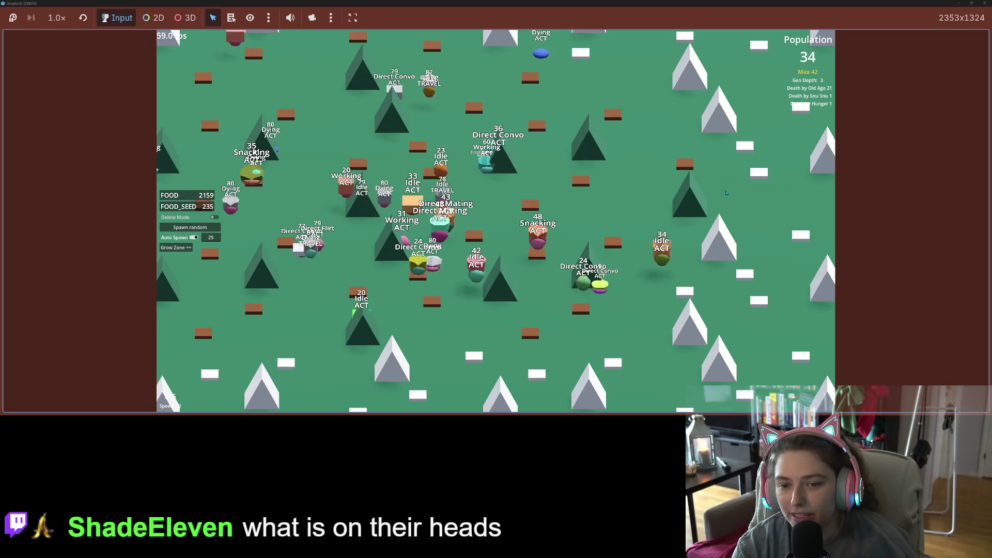
{"action": "key", "text": "l"}
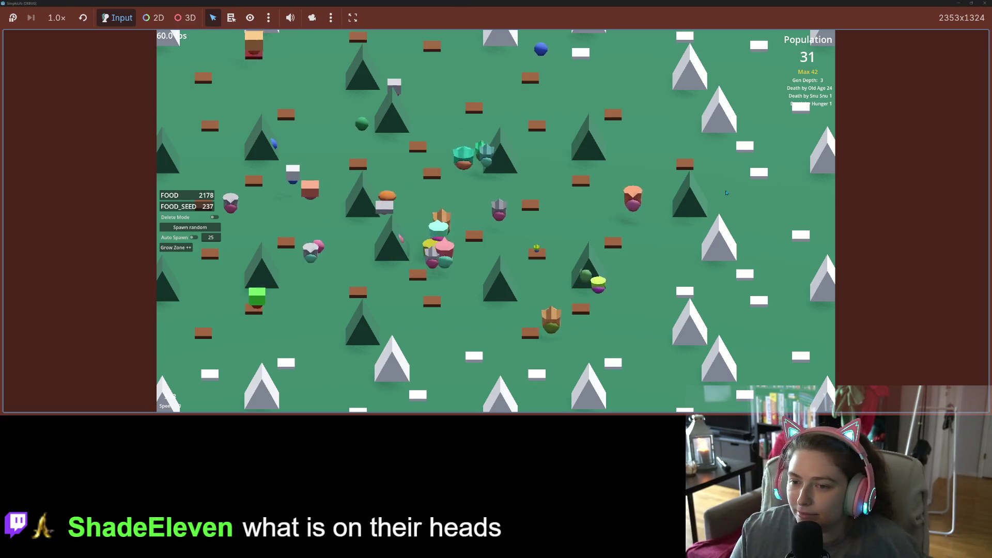
Step: Zoom in, inspect the grey villager, then select another villager to show its family and stats
{"action": "scroll", "coordinate": [726, 193], "scroll_direction": "up", "scroll_amount": 3}
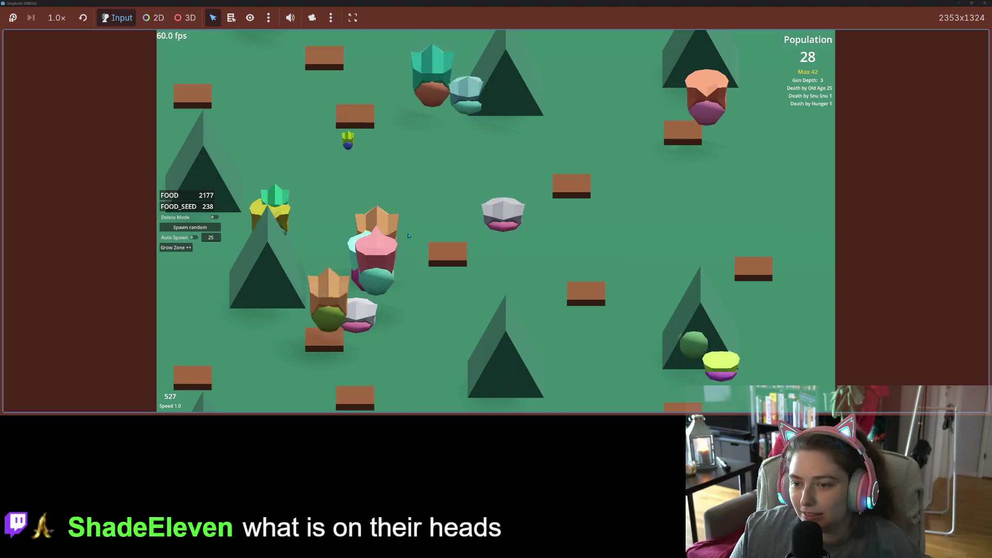
{"action": "left_click", "coordinate": [496, 215]}
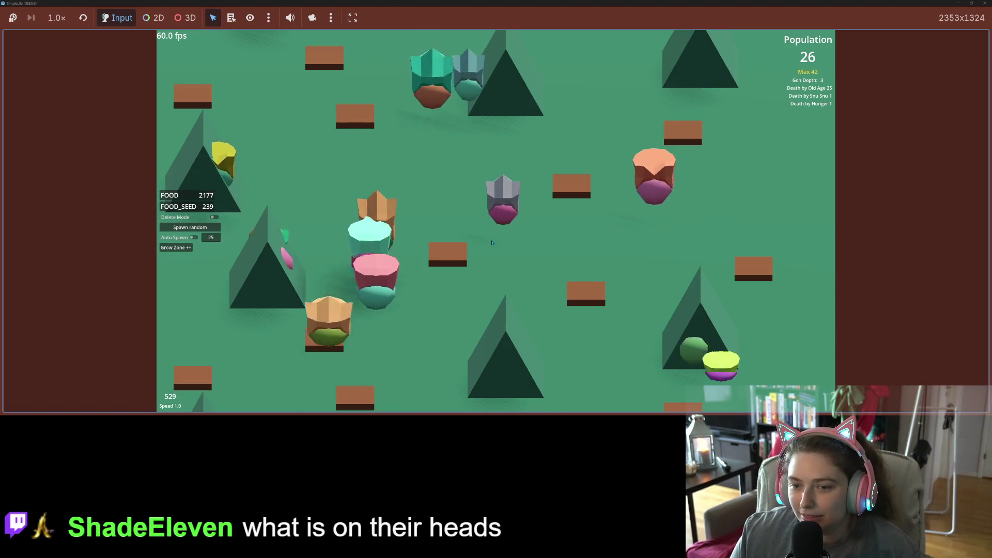
{"action": "mouse_move", "coordinate": [598, 276]}
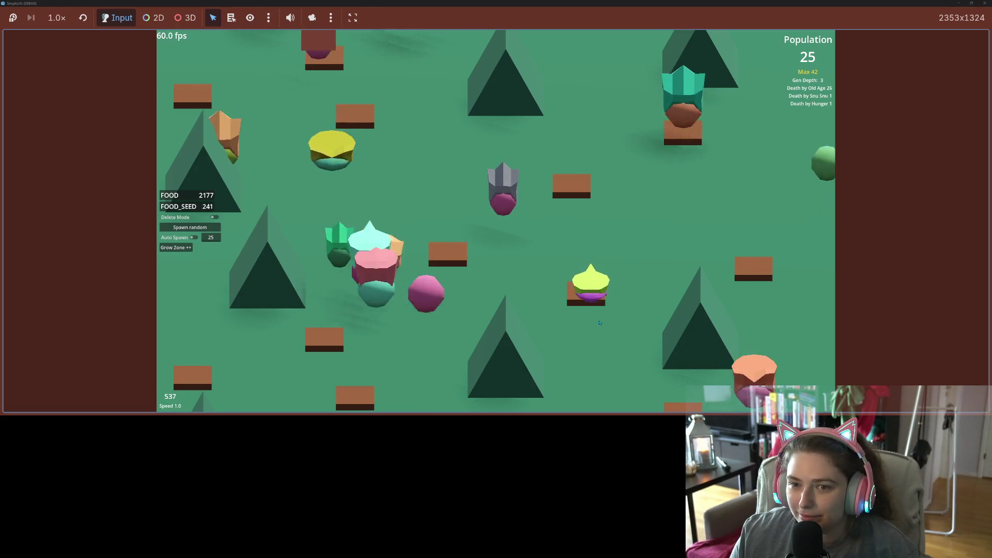
{"action": "key", "text": "Left"}
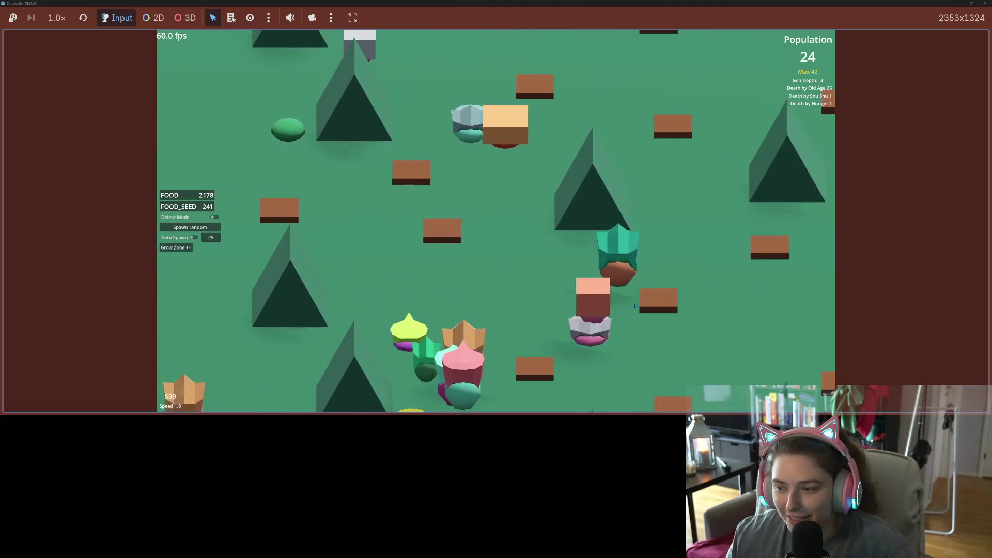
{"action": "left_click", "coordinate": [574, 235]}
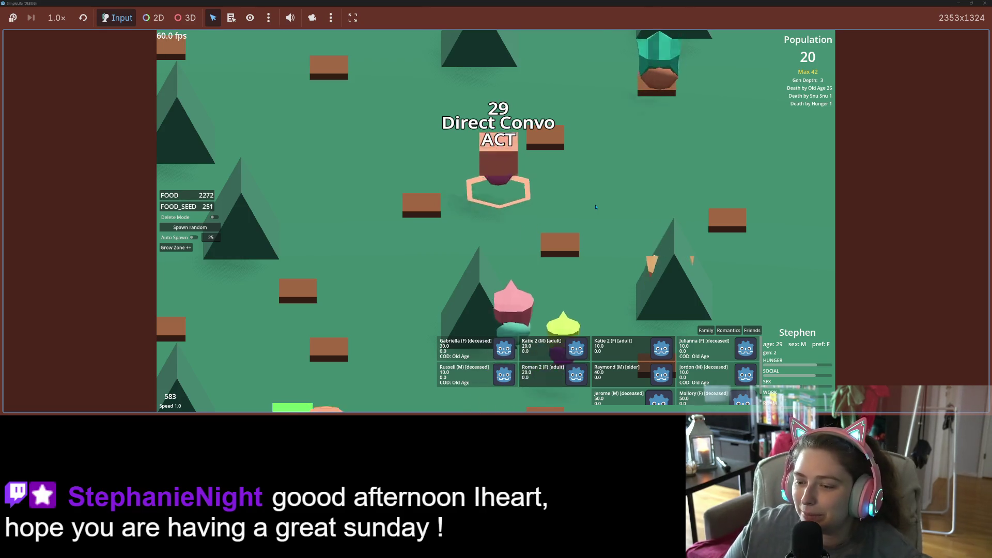
Step: Spawn a batch of random new villagers with Spawn random
{"action": "scroll", "coordinate": [644, 368], "scroll_direction": "down", "scroll_amount": 1}
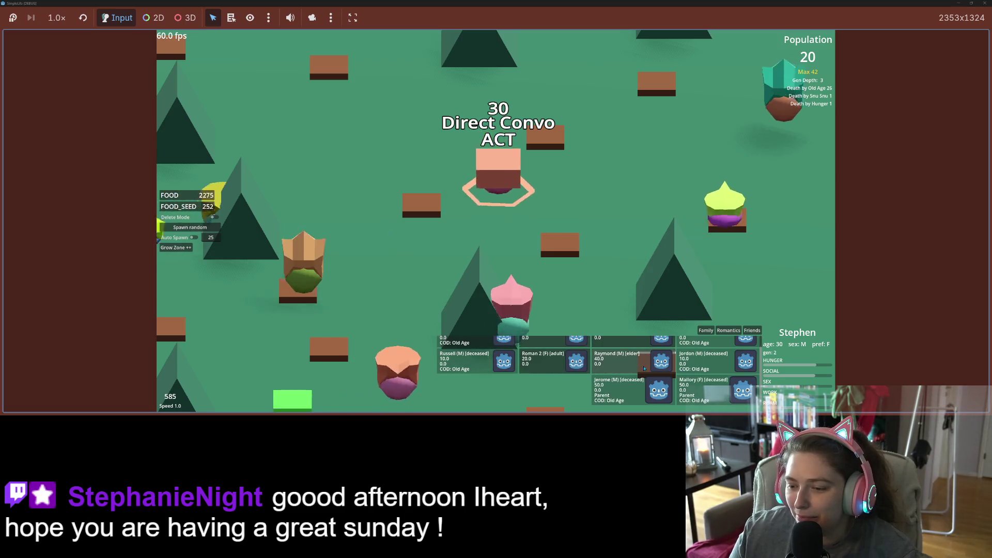
{"action": "left_click", "coordinate": [195, 238]}
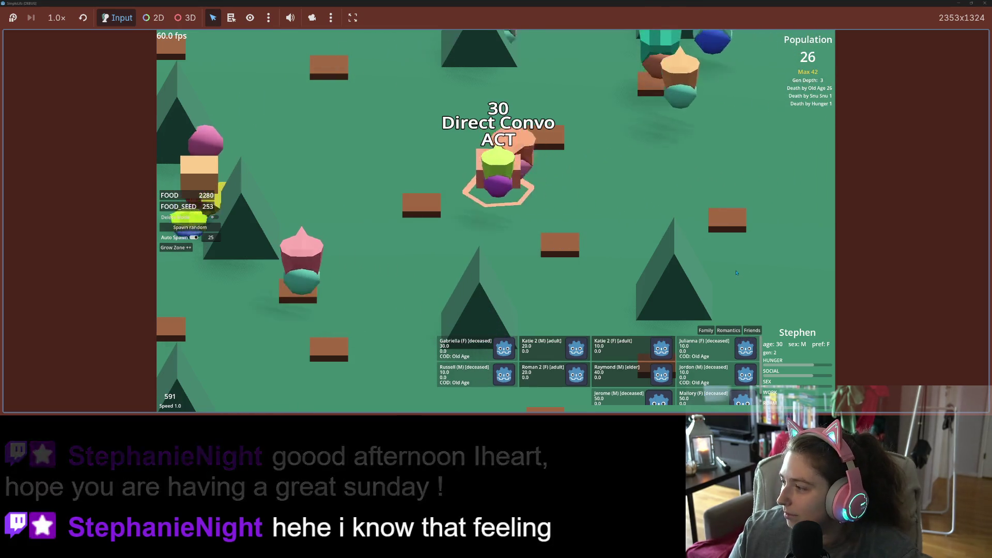
{"action": "scroll", "coordinate": [736, 271], "scroll_direction": "down", "scroll_amount": 5}
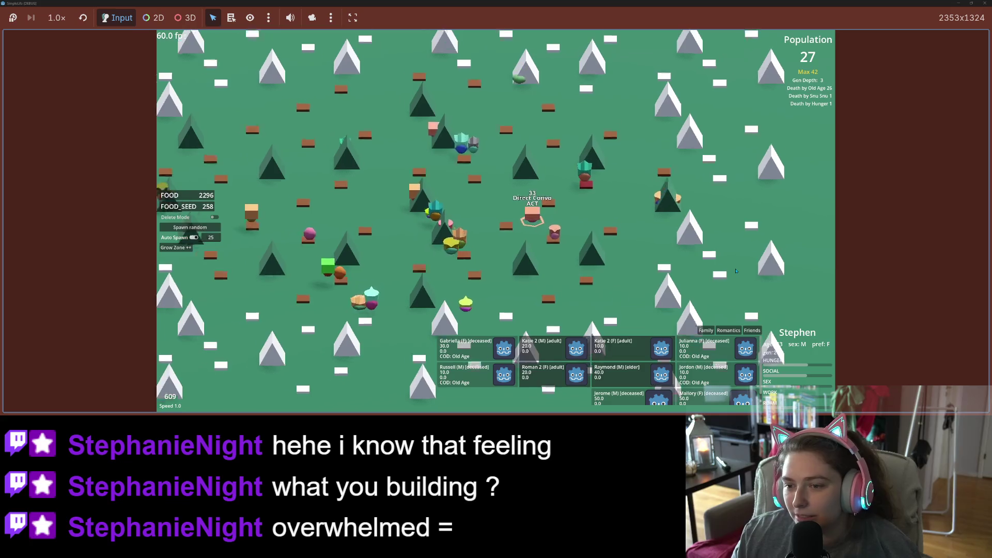
{"action": "scroll", "coordinate": [735, 271], "scroll_direction": "up", "scroll_amount": 5}
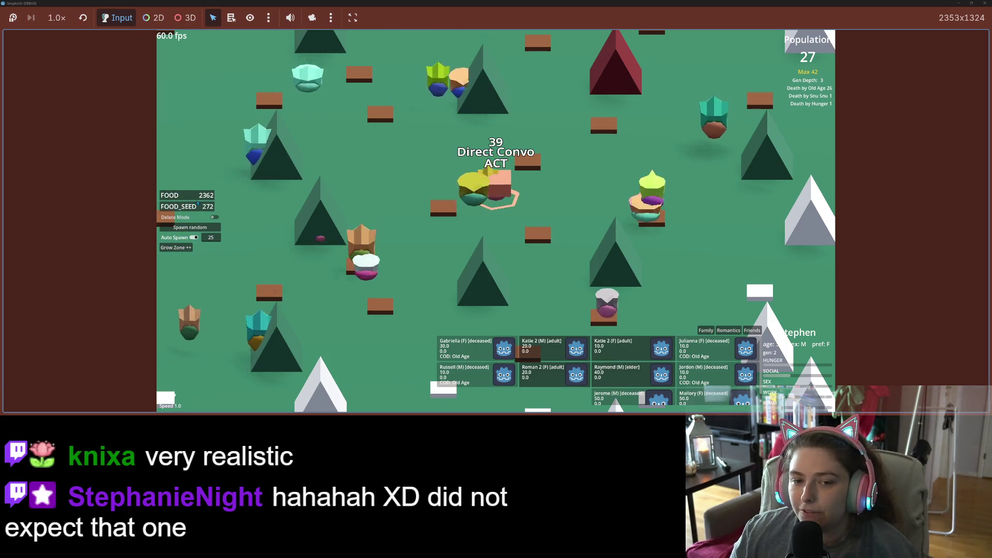
Step: Place a food seed patch, deselect the villager, and plant a new tree
{"action": "left_click", "coordinate": [428, 190]}
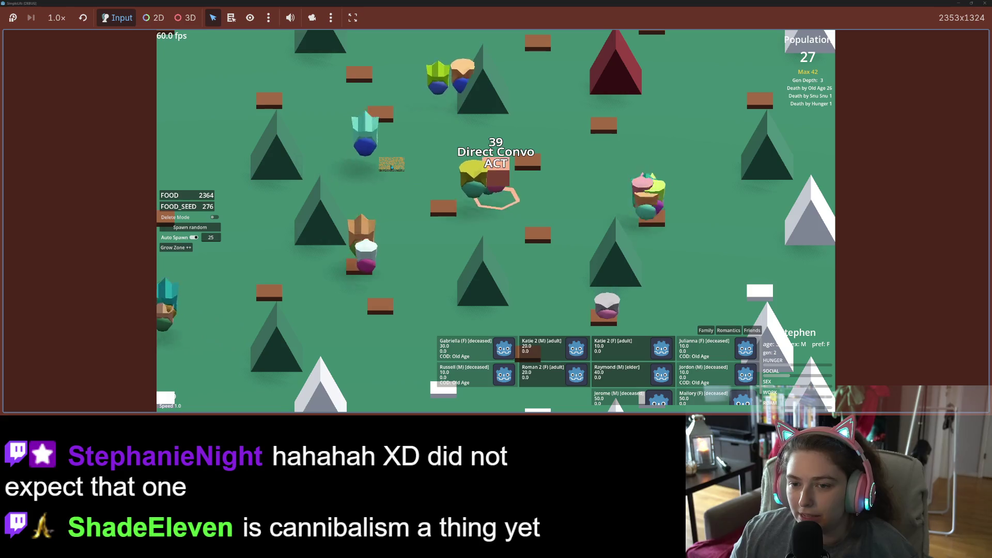
{"action": "left_click", "coordinate": [355, 198]}
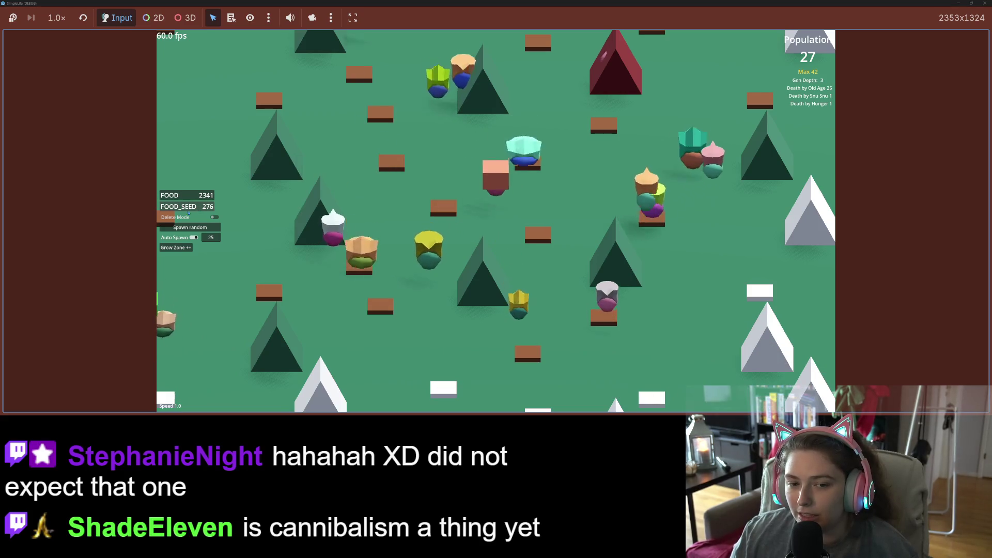
{"action": "left_click", "coordinate": [192, 152]}
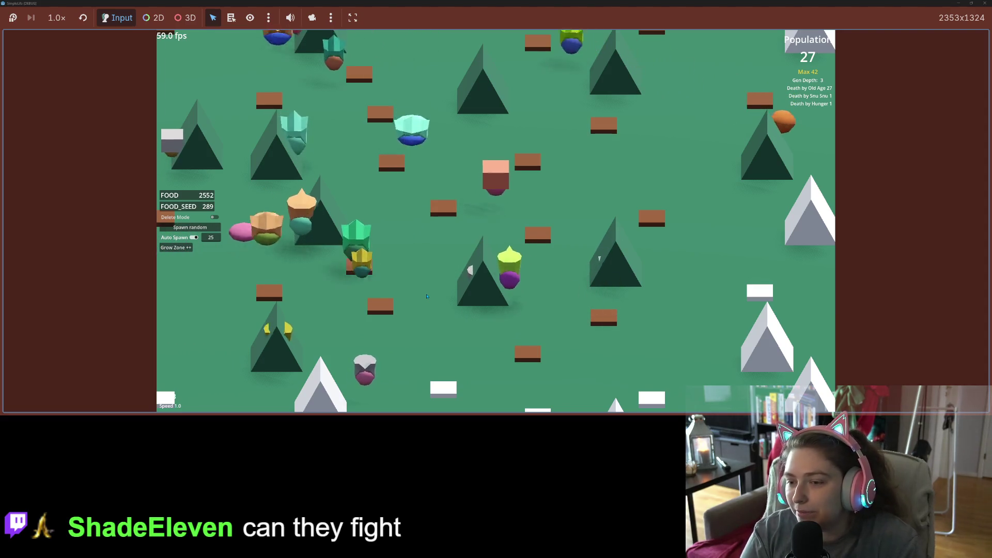
Step: Show the villager status labels again and select a villager to open its family panel
{"action": "key", "text": "l"}
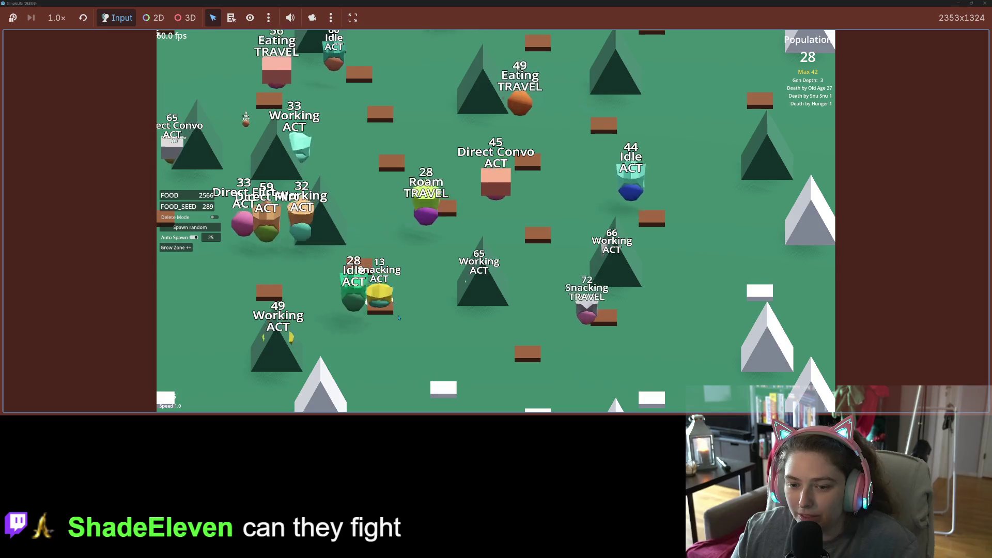
{"action": "left_click", "coordinate": [497, 188]}
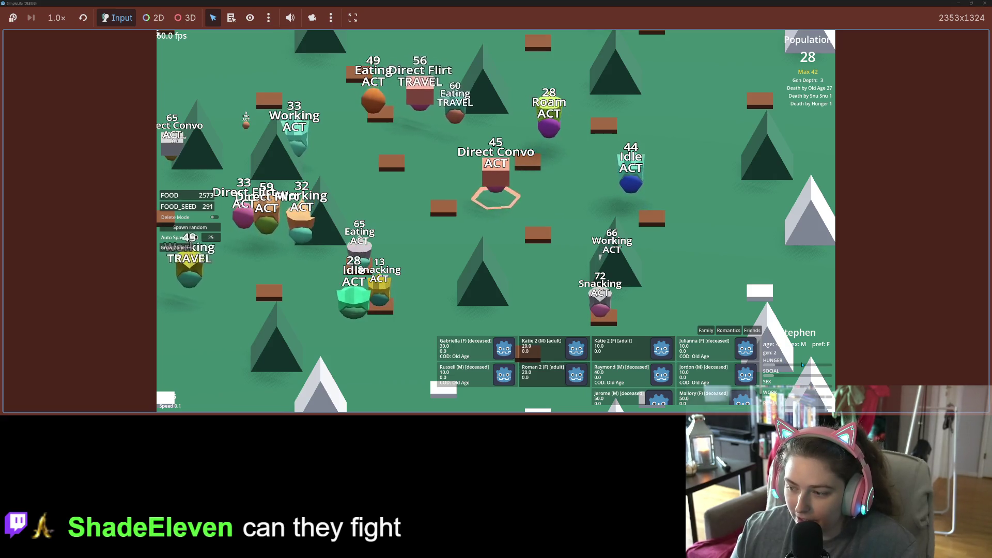
{"action": "scroll", "coordinate": [496, 221], "scroll_direction": "down", "scroll_amount": 2}
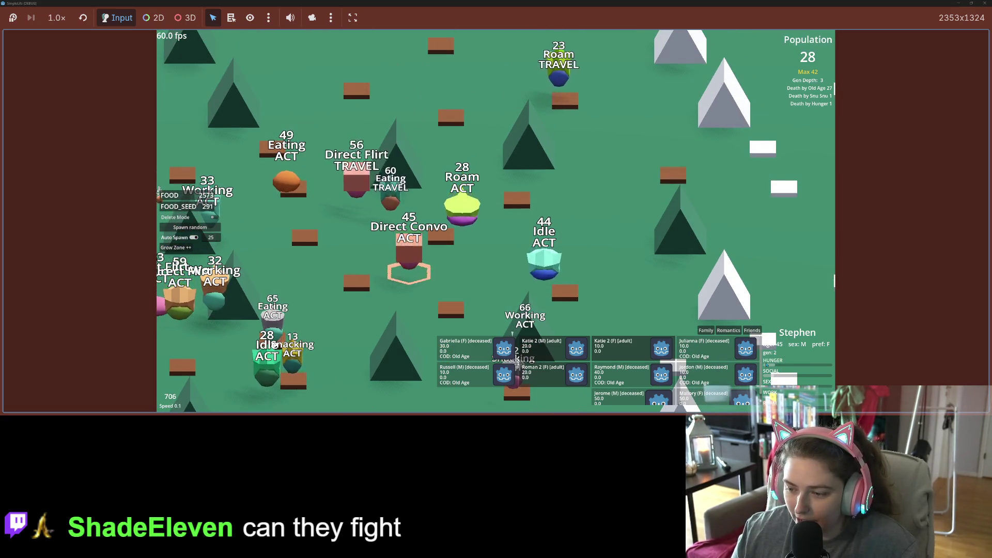
{"action": "scroll", "coordinate": [496, 222], "scroll_direction": "up", "scroll_amount": 2}
Step: Jump through three relatives from the villager's Family list
{"action": "left_click", "coordinate": [659, 343]}
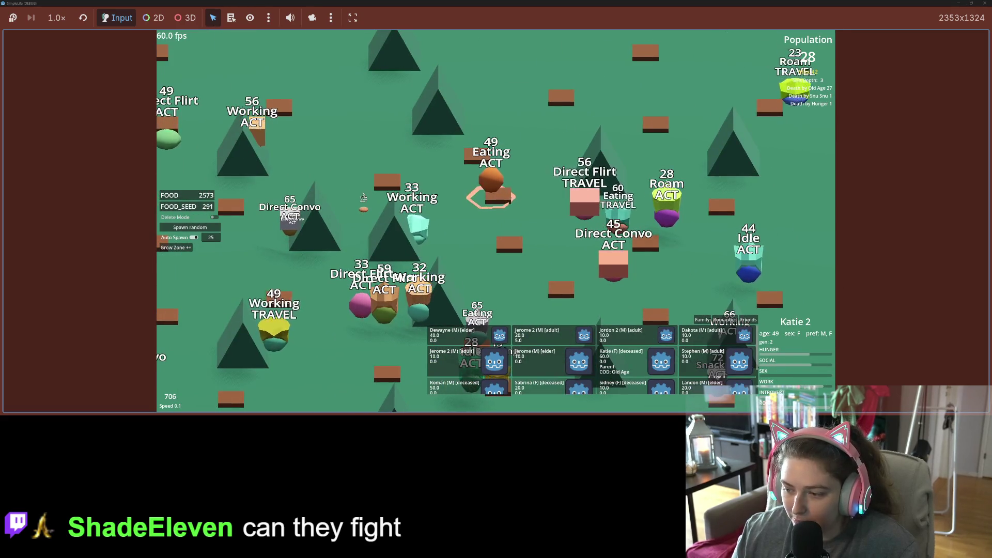
{"action": "left_click", "coordinate": [566, 336]}
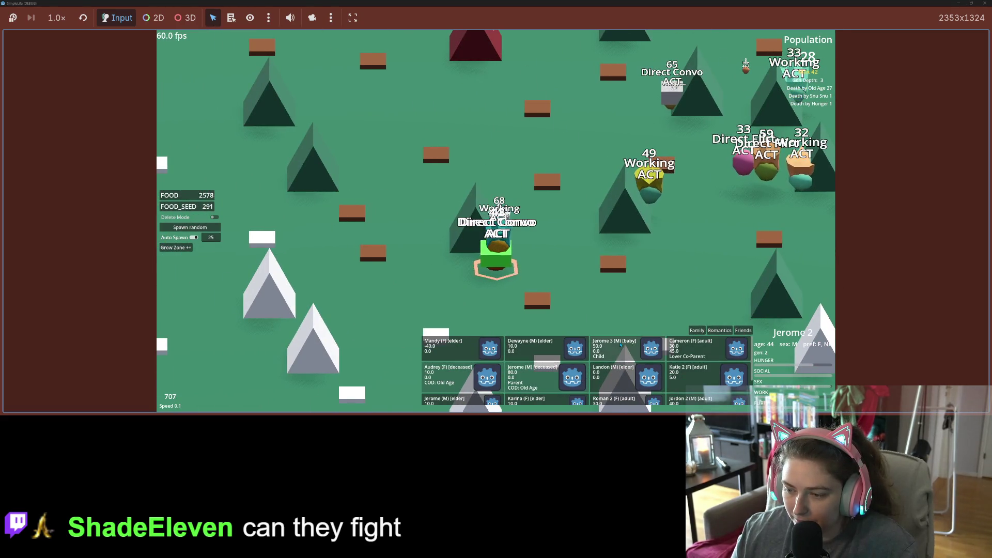
{"action": "left_click", "coordinate": [696, 360]}
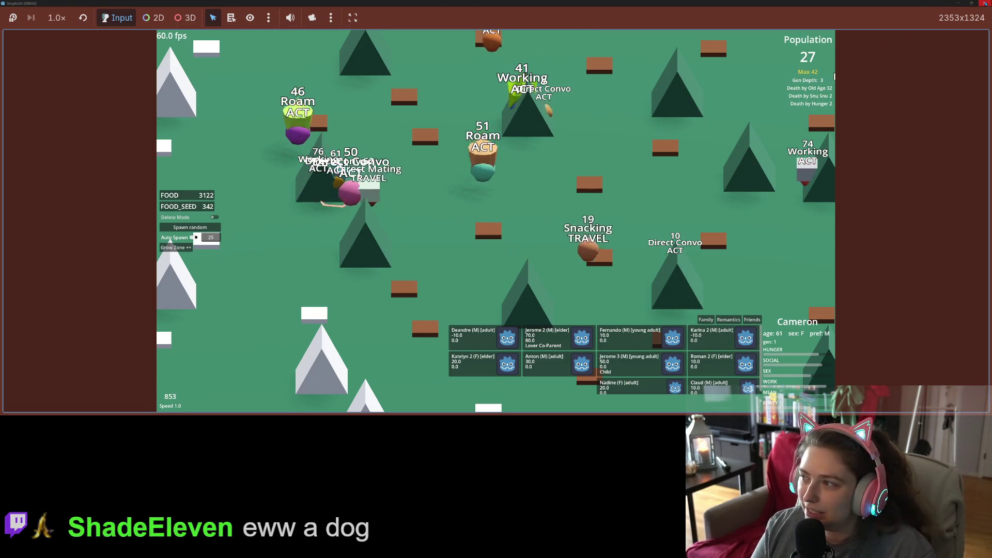
Step: Stop the running game from the Godot toolbar, returning to creature_data.gd
{"action": "left_click", "coordinate": [985, 4]}
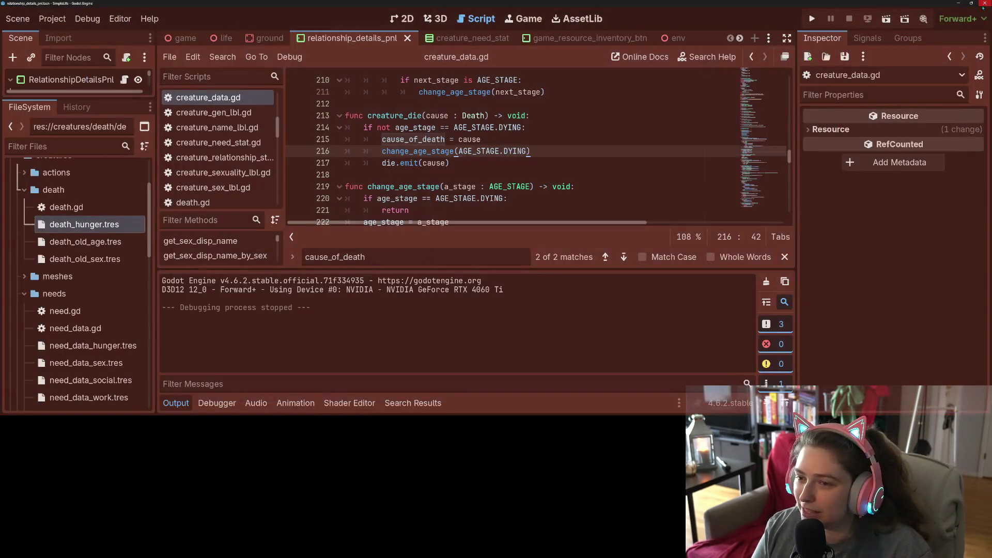
Step: Close the cause_of_death find bar, collapse the Output panel, and reset script zoom to 100%
{"action": "left_click", "coordinate": [784, 257]}
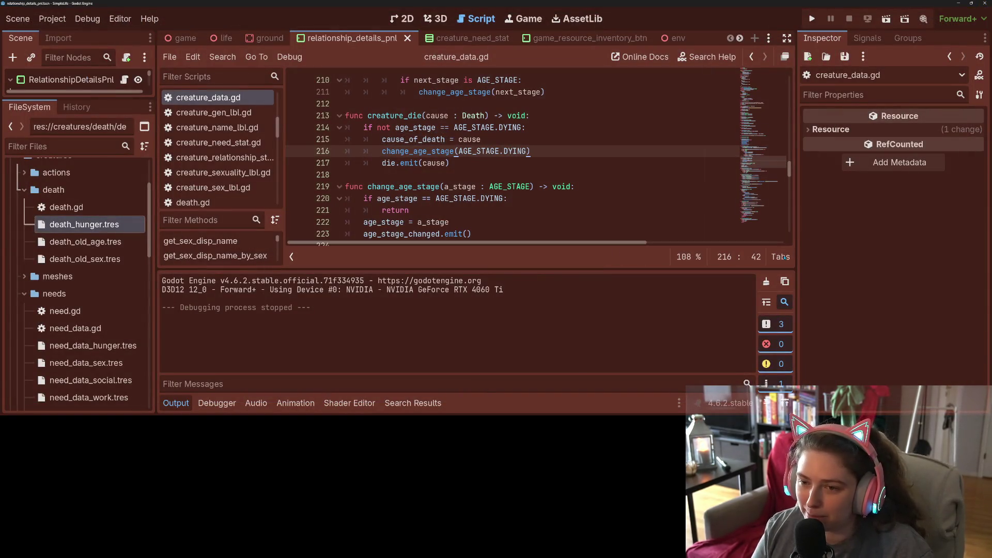
{"action": "left_click", "coordinate": [185, 403]}
{"action": "key", "text": "ctrl+0"}
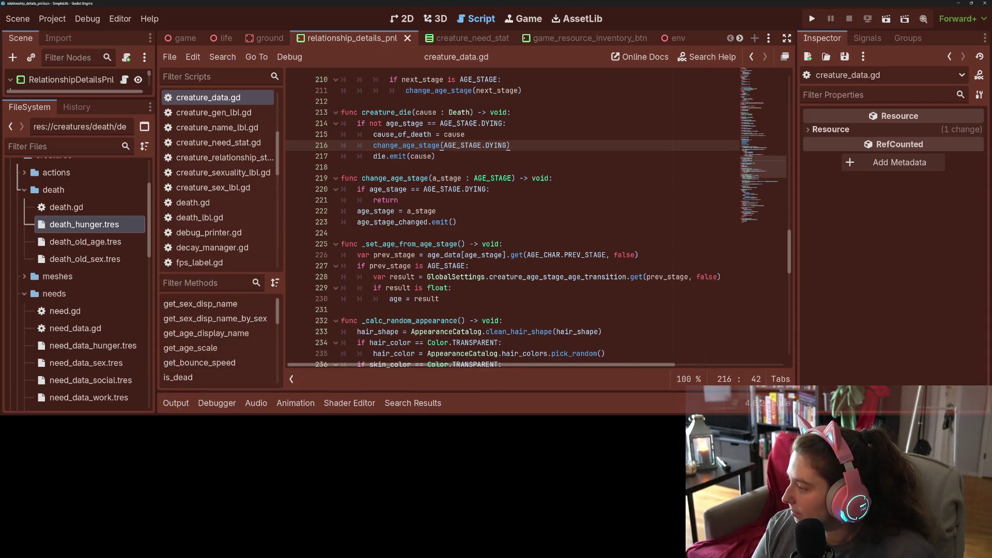
Step: Maximize GitHub Desktop and review the diffs of death_lbl.gd and relationship_details_pnl.gd
{"action": "key", "text": "alt+Tab"}
{"action": "left_click_drag", "start_coordinate": [651, 53], "coordinate": [506, 3]}
{"action": "scroll", "coordinate": [78, 239], "scroll_direction": "down", "scroll_amount": 2}
{"action": "left_click", "coordinate": [103, 269]}
{"action": "left_click", "coordinate": [102, 285]}
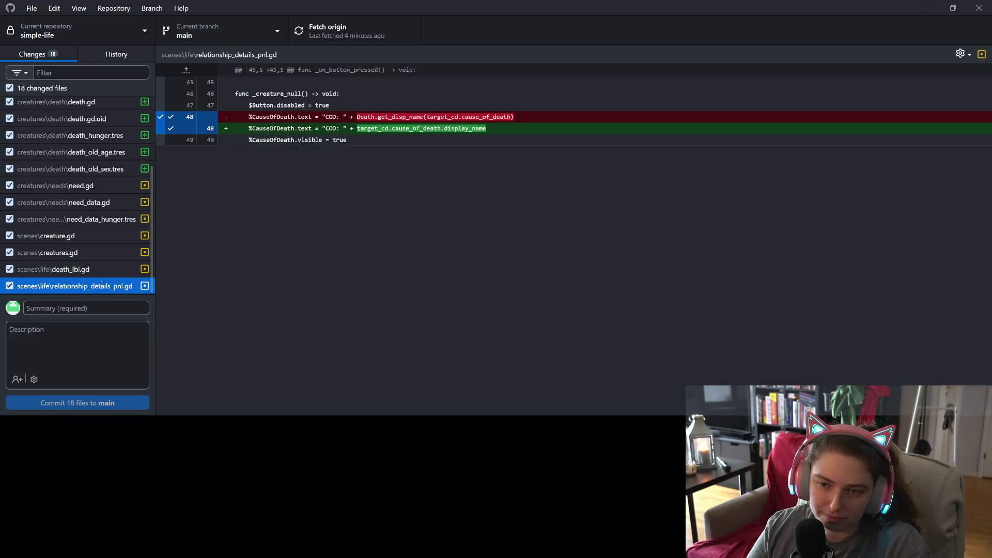
Step: Review the diffs of death_old_age.tres, death_hunger.tres, death.gd.uid and death.gd
{"action": "scroll", "coordinate": [103, 274], "scroll_direction": "up", "scroll_amount": 2}
{"action": "left_click", "coordinate": [109, 255]}
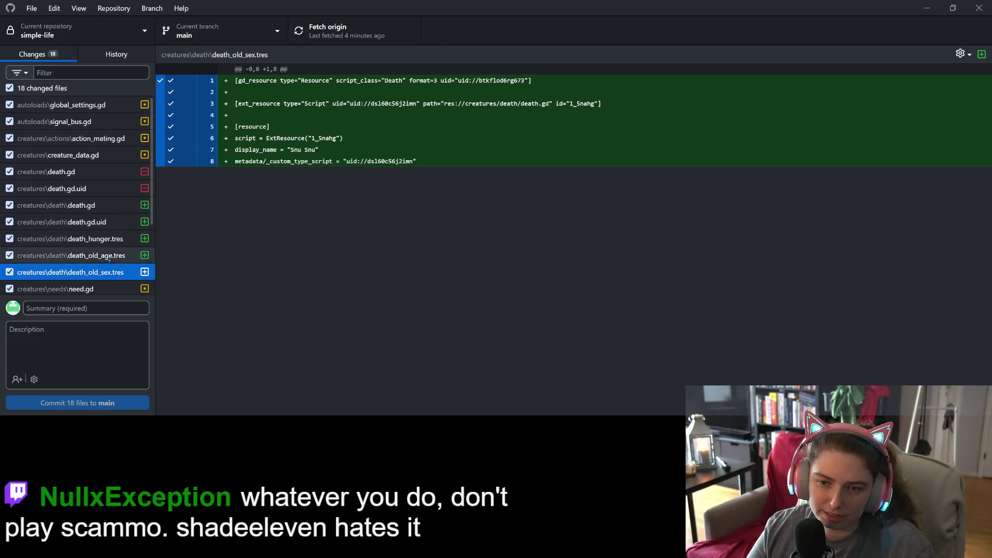
{"action": "left_click", "coordinate": [111, 238]}
{"action": "left_click", "coordinate": [119, 223]}
{"action": "left_click", "coordinate": [115, 205]}
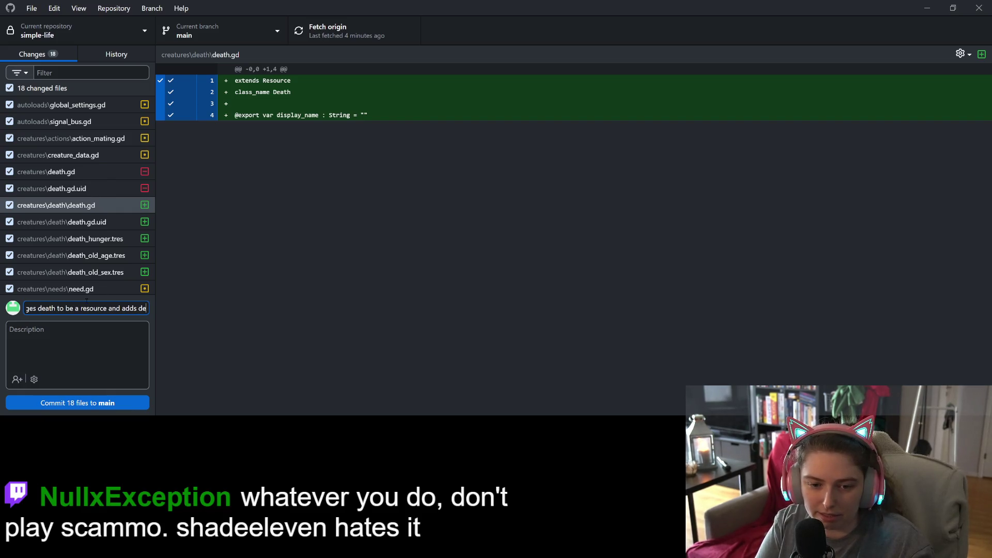
Step: Commit the 18 changed files to main, push to origin, and bring the Godot editor forward
{"action": "type", "text": "y old age sex"}
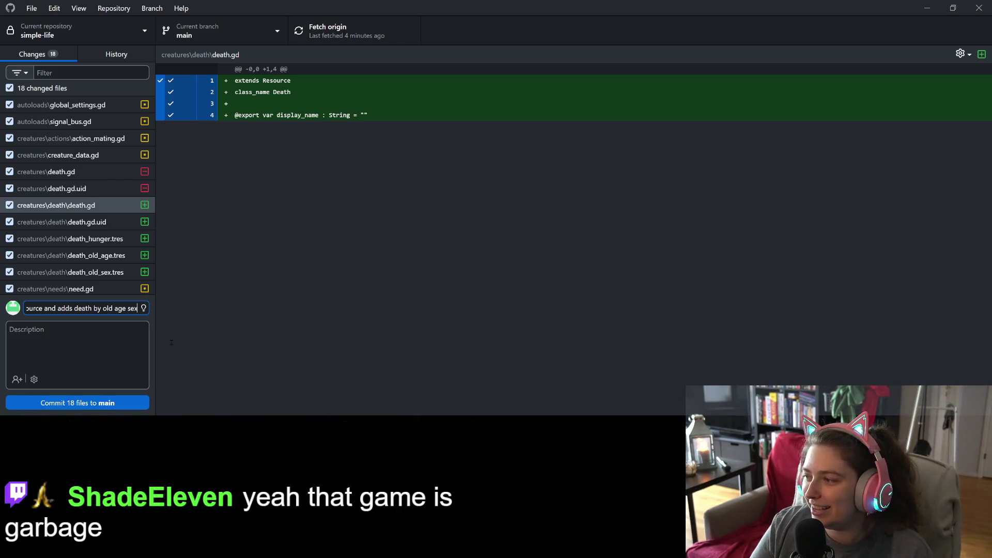
{"action": "key", "text": "ctrl+Return"}
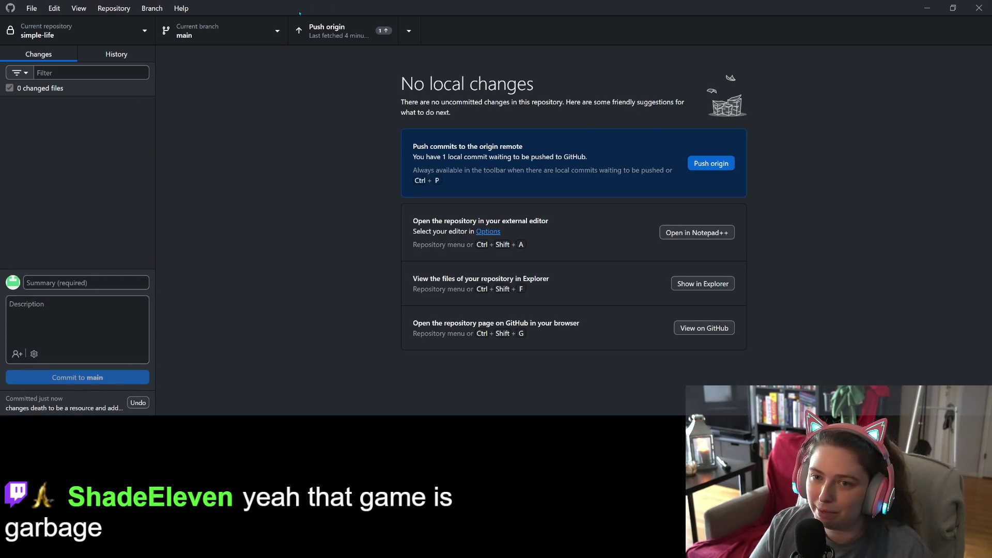
{"action": "left_click", "coordinate": [371, 39]}
{"action": "mouse_move", "coordinate": [491, 4]}
{"action": "left_mouse_down"}
{"action": "mouse_move", "coordinate": [521, 30]}
{"action": "mouse_move", "coordinate": [671, 40]}
{"action": "left_mouse_up"}
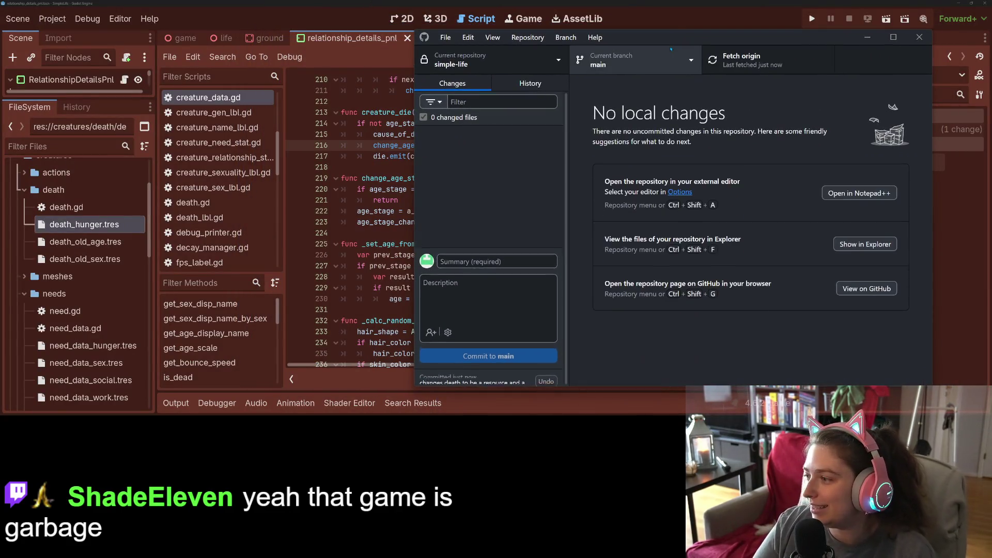
{"action": "left_click", "coordinate": [301, 11]}
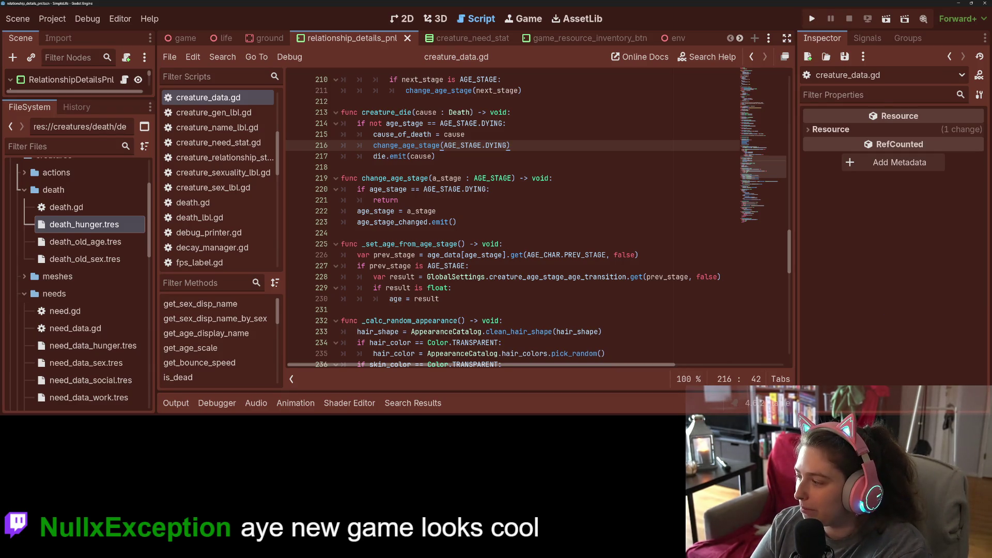
Step: Switch to the Simple Life (Yoinky Boinky) Trello board in the browser
{"action": "key", "text": "alt+Tab"}
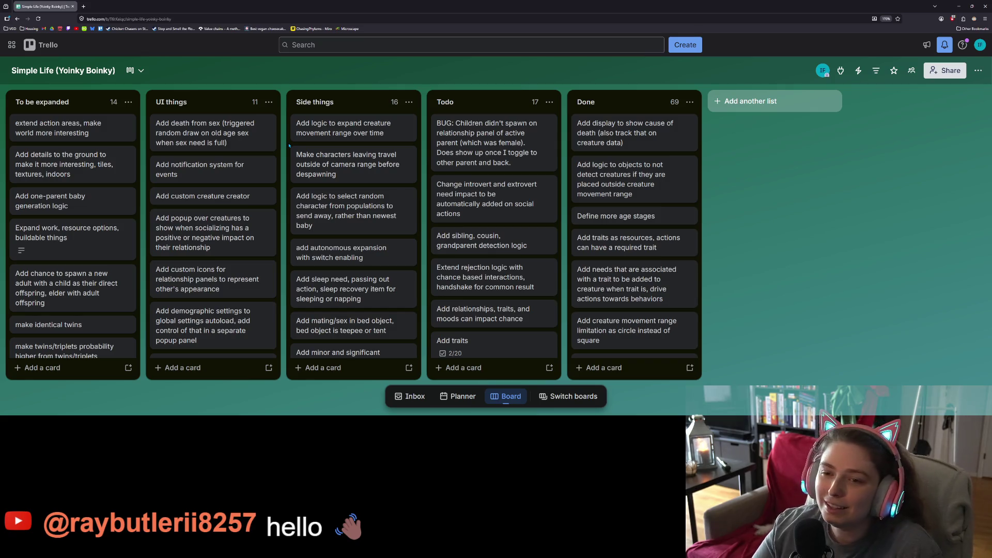
Step: Move death-from-sex to Done, random-character atop Side things, and introvert/extrovert atop Todo
{"action": "left_click_drag", "start_coordinate": [233, 147], "coordinate": [635, 135]}
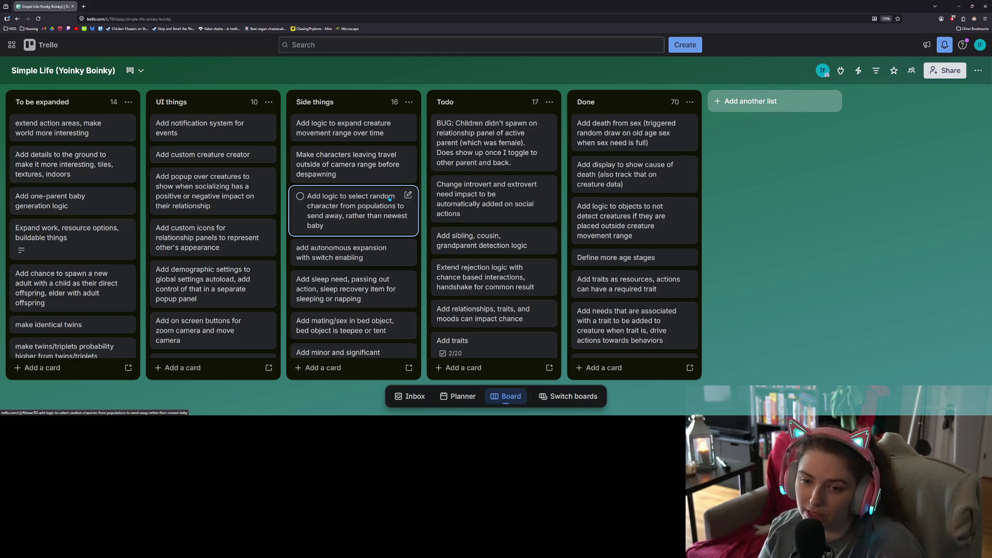
{"action": "mouse_move", "coordinate": [386, 196]}
{"action": "left_mouse_down"}
{"action": "mouse_move", "coordinate": [382, 157]}
{"action": "mouse_move", "coordinate": [370, 224]}
{"action": "left_mouse_up"}
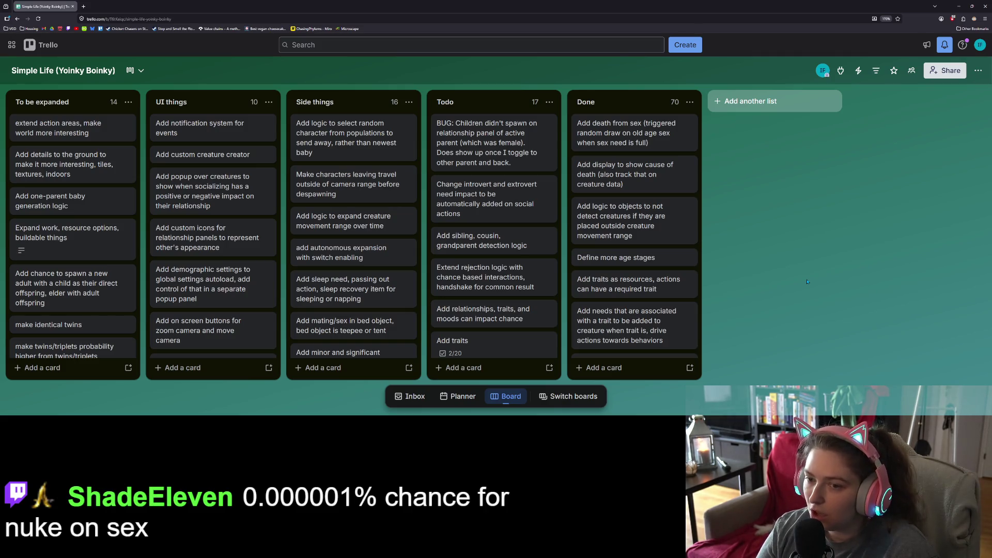
{"action": "mouse_move", "coordinate": [518, 200]}
{"action": "left_mouse_down"}
{"action": "mouse_move", "coordinate": [523, 143]}
{"action": "mouse_move", "coordinate": [522, 159]}
{"action": "left_mouse_up"}
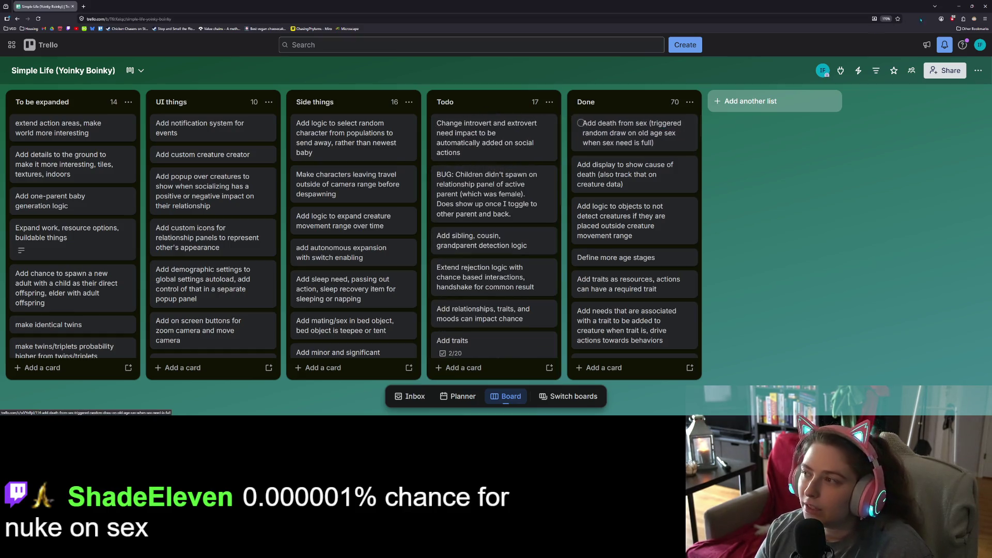
{"action": "left_click", "coordinate": [958, 6]}
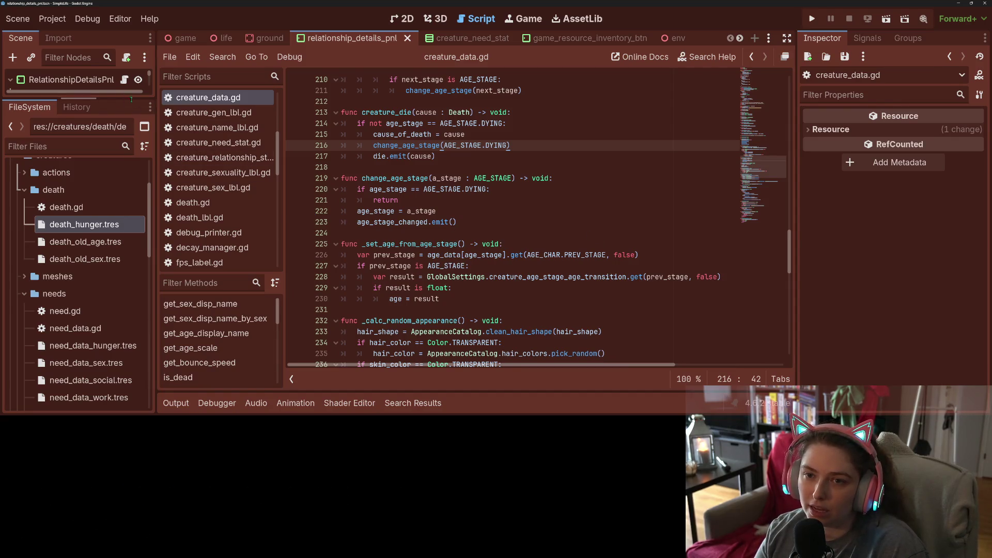
Step: Switch to the creature scene, enlarge the scene tree and select ActionRomanticChat
{"action": "key", "text": "ctrl+Tab"}
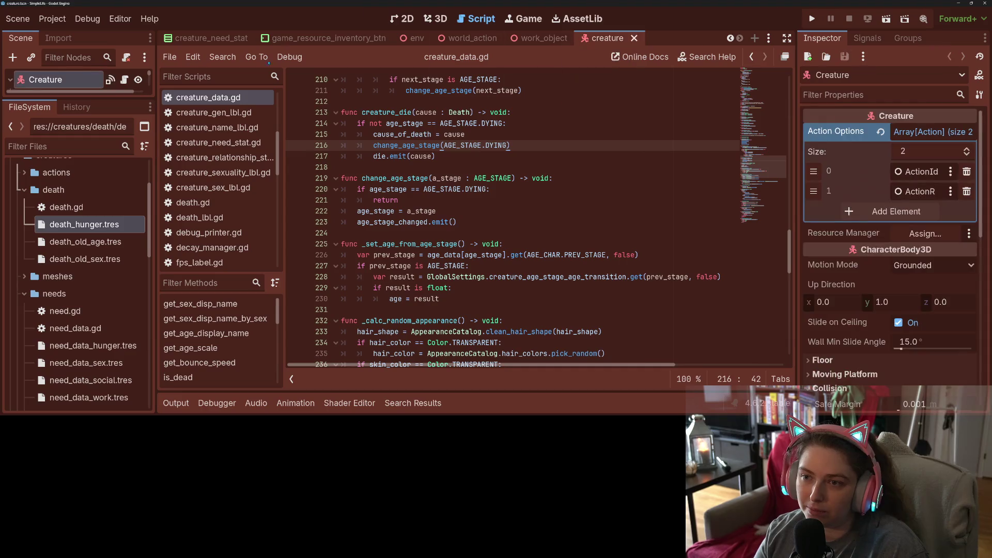
{"action": "mouse_move", "coordinate": [73, 99]}
{"action": "left_mouse_down"}
{"action": "mouse_move", "coordinate": [73, 367]}
{"action": "mouse_move", "coordinate": [72, 341]}
{"action": "left_mouse_up"}
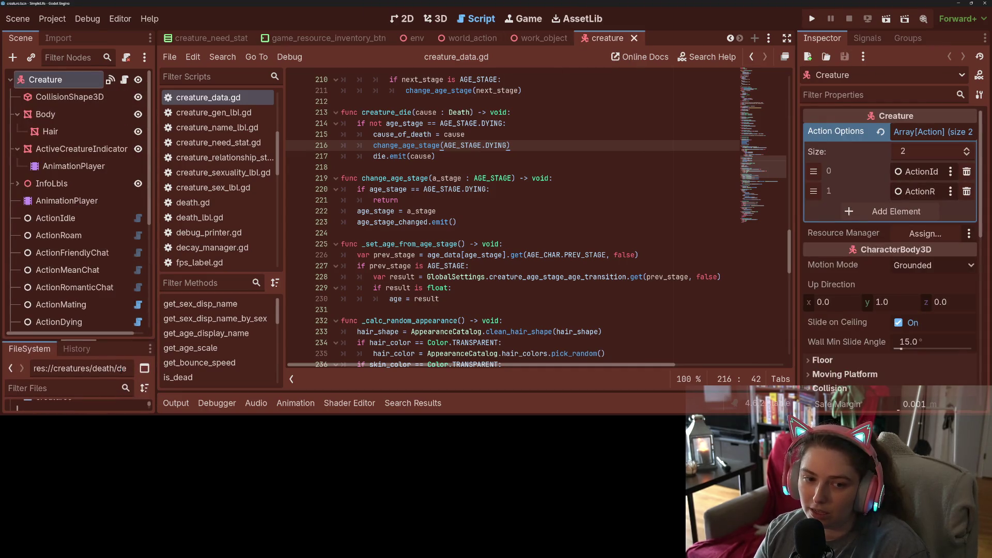
{"action": "left_click", "coordinate": [58, 235]}
{"action": "scroll", "coordinate": [67, 278], "scroll_direction": "down", "scroll_amount": 5}
{"action": "left_click", "coordinate": [68, 279]}
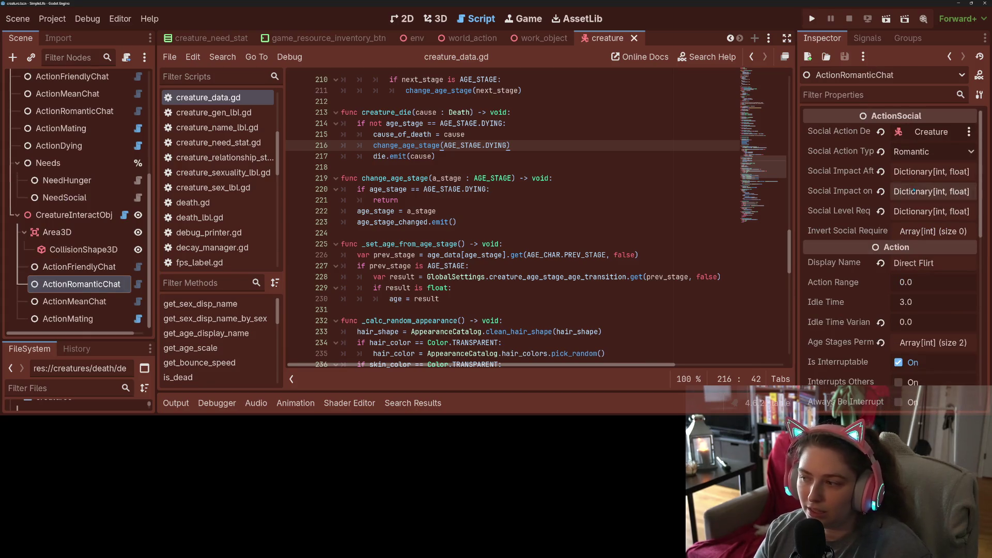
Step: Review ActionRomanticChat's Need Impact (Social 10, Sex 4, Extrovert 5, Introvert -5, Flirty 5), then open action_social.gd
{"action": "left_click", "coordinate": [912, 213]}
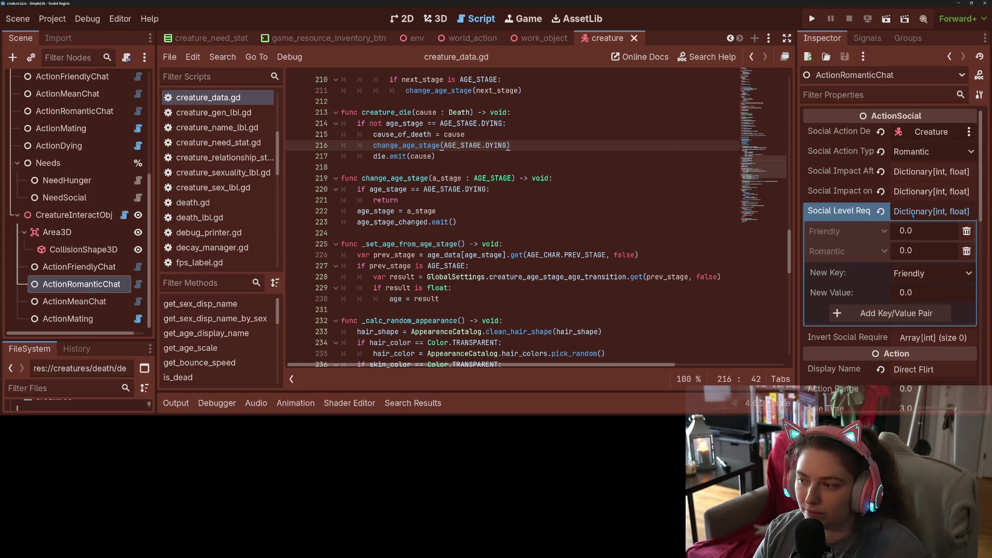
{"action": "left_click", "coordinate": [913, 213]}
{"action": "scroll", "coordinate": [912, 217], "scroll_direction": "down", "scroll_amount": 10}
{"action": "left_click", "coordinate": [925, 226]}
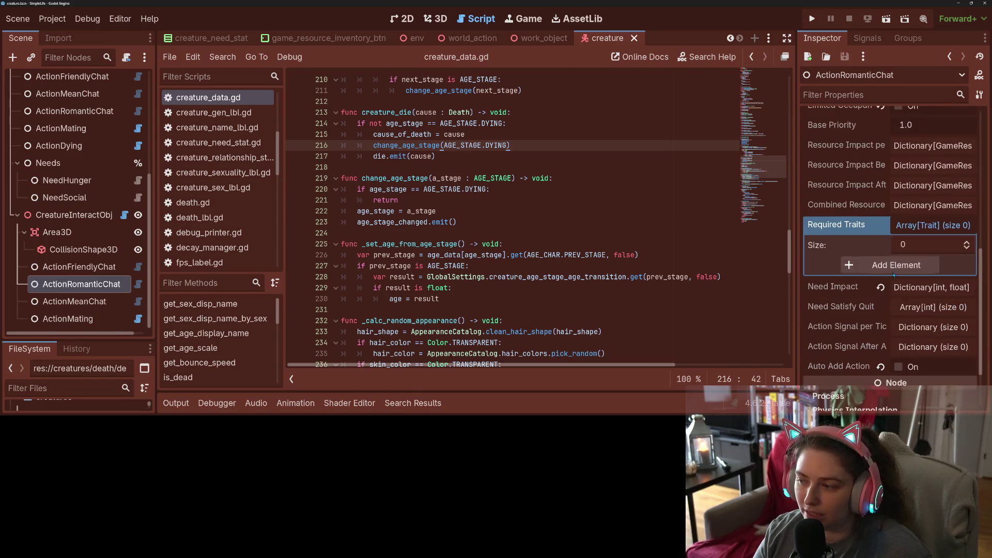
{"action": "left_click", "coordinate": [913, 225]}
{"action": "scroll", "coordinate": [913, 211], "scroll_direction": "down", "scroll_amount": 1}
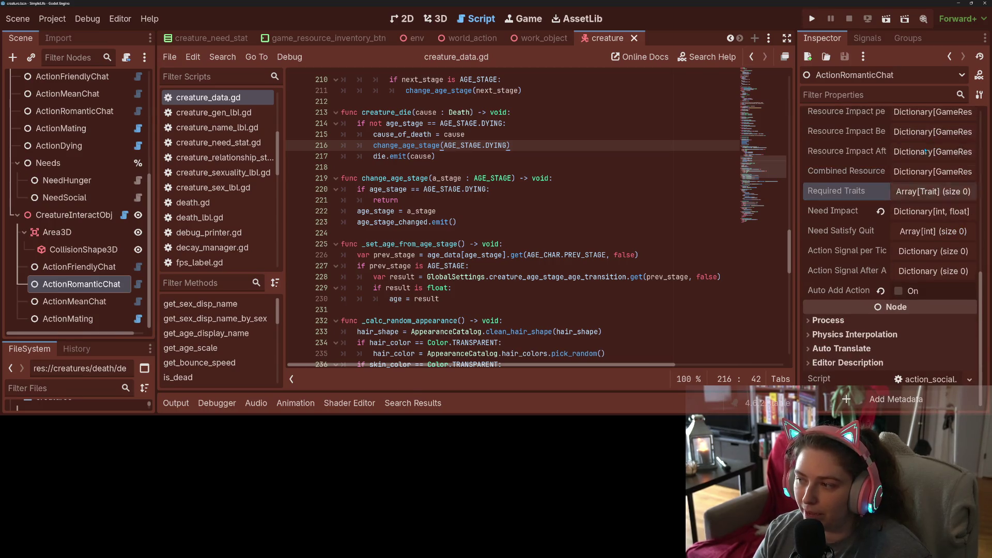
{"action": "left_click", "coordinate": [913, 212]}
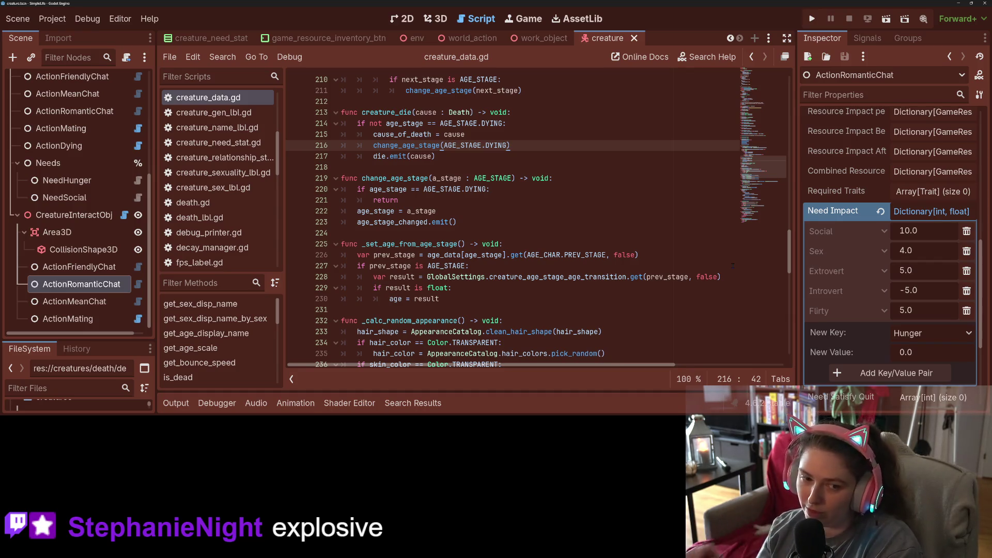
{"action": "left_click", "coordinate": [138, 301]}
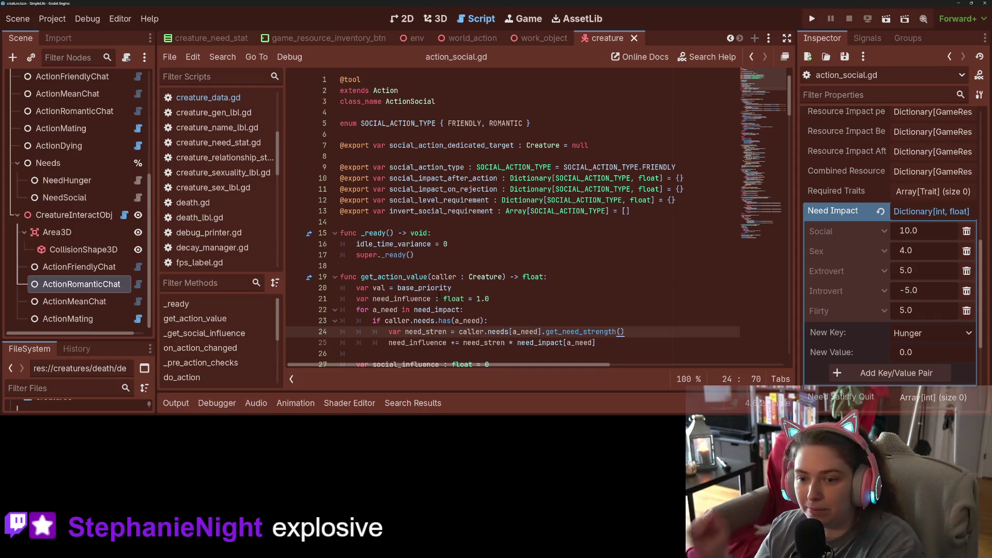
Step: In _ready, add an `if not need_impact.has(NeedData.KEY.EXTROVERT)` check after idle_time_variance
{"action": "left_click", "coordinate": [480, 255]}
{"action": "left_click", "coordinate": [484, 247]}
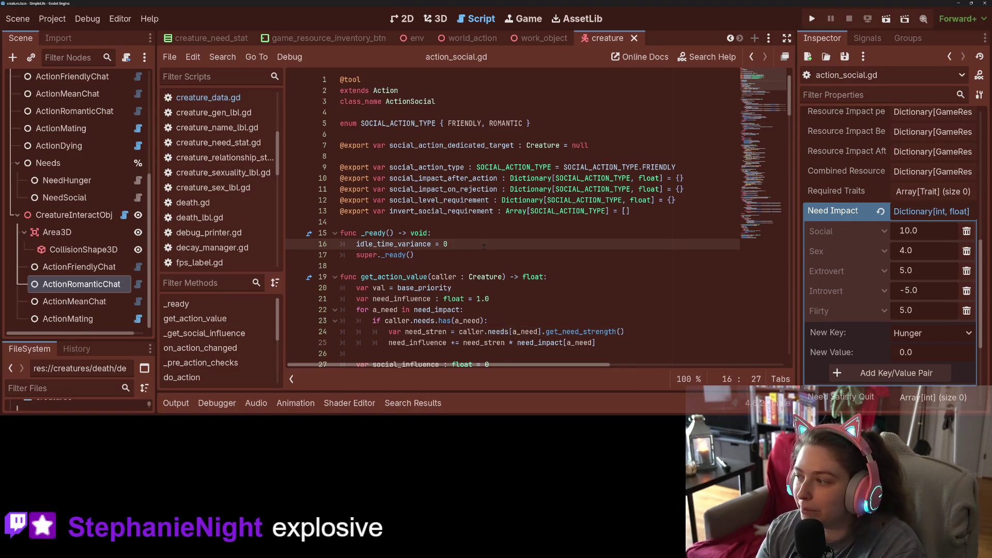
{"action": "key", "text": "Return"}
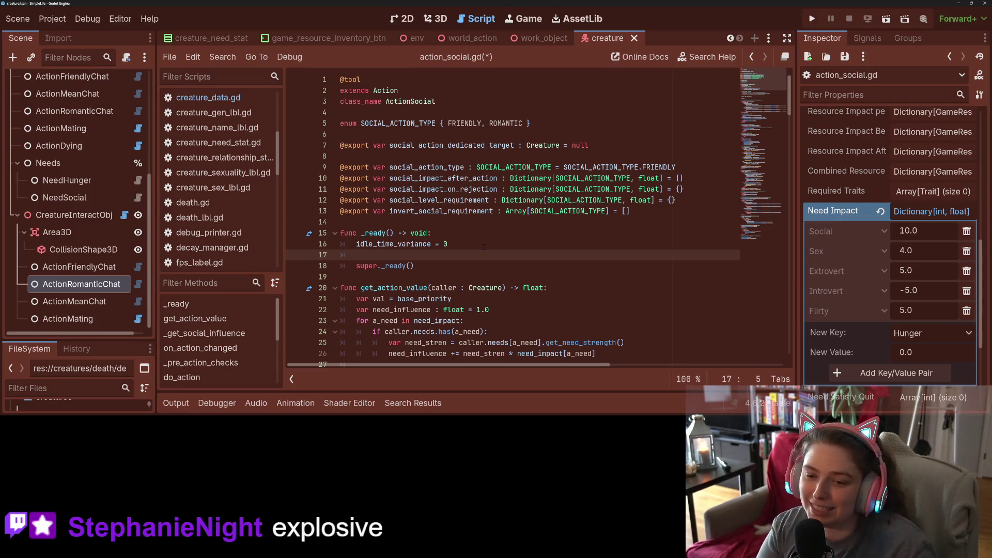
{"action": "type", "text": "f not "}
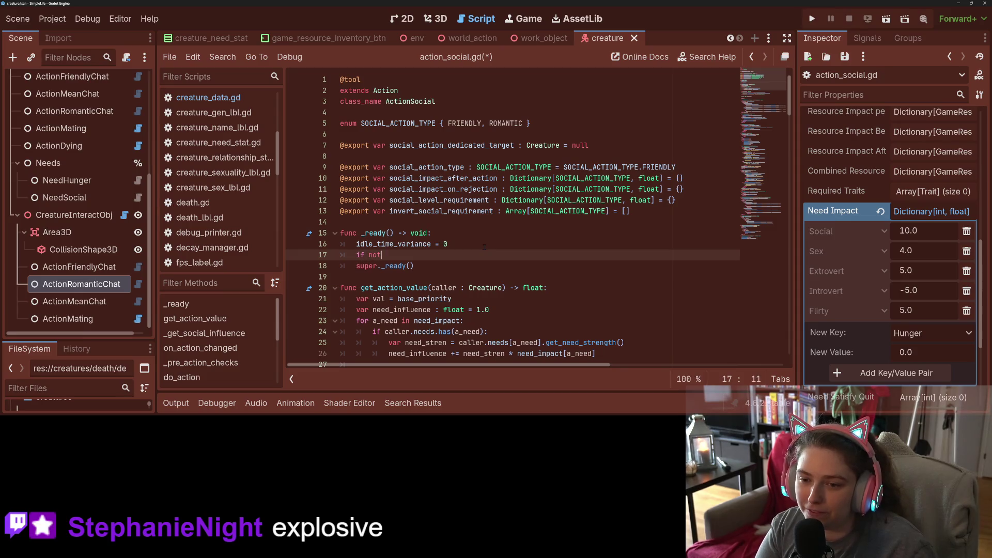
{"action": "type", "text": "ne"}
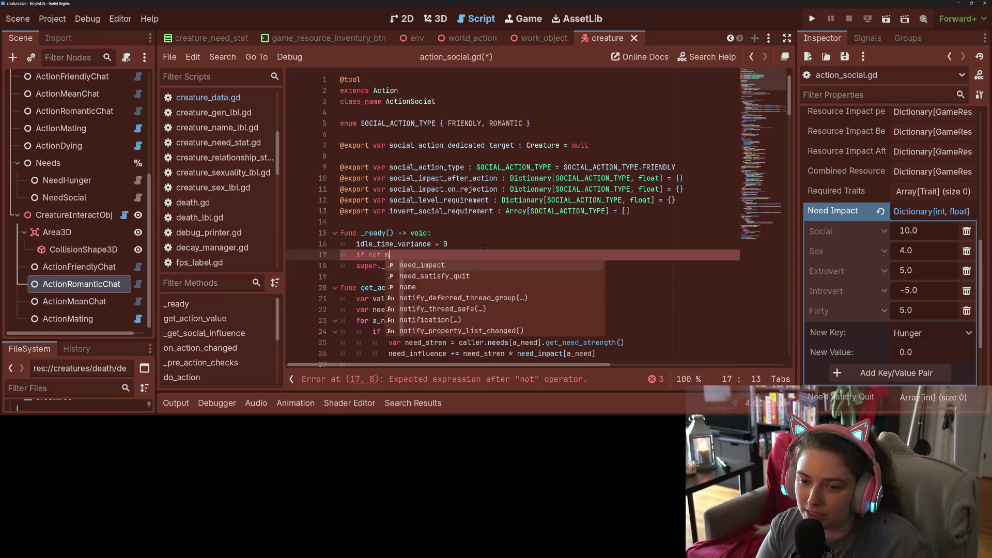
{"action": "key", "text": "Return"}
{"action": "type", "text": ".has(N"}
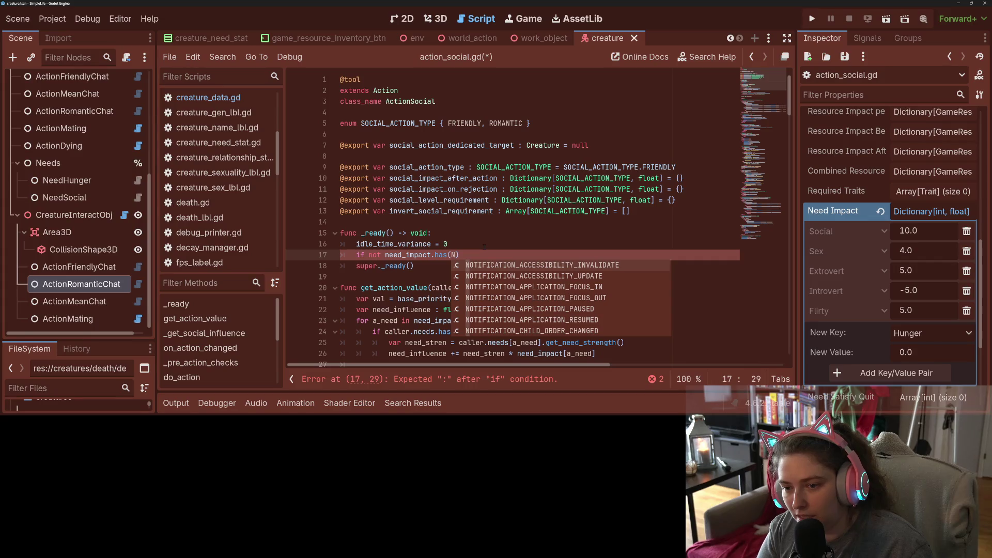
{"action": "key", "text": "BackSpace"}
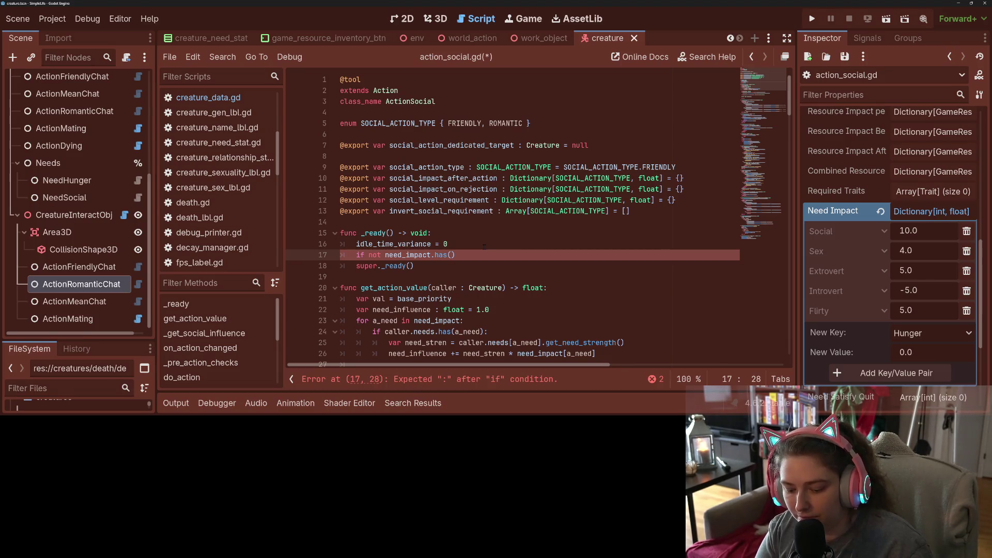
{"action": "type", "text": "NeedData.L"}
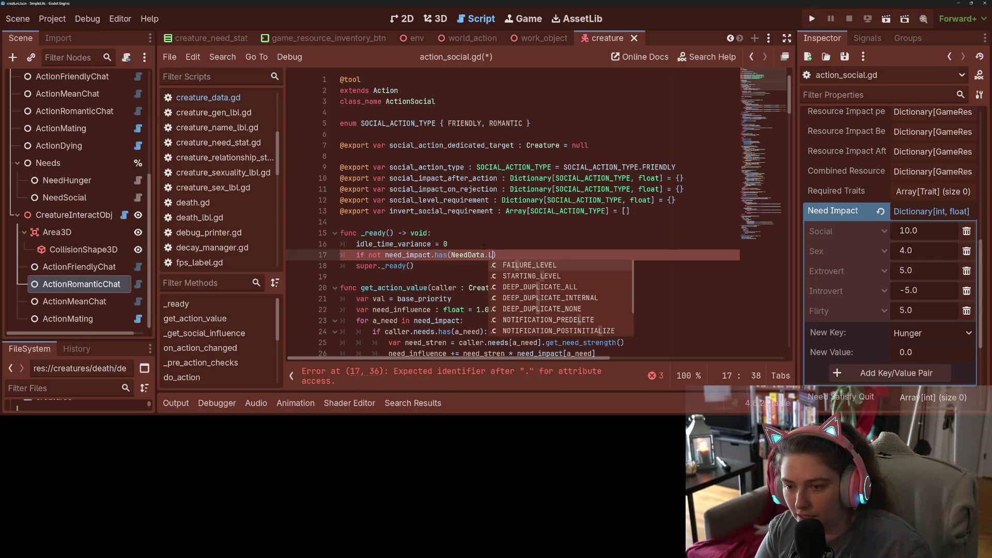
{"action": "type", "text": "K"}
{"action": "key", "text": "Return"}
{"action": "type", "text": ".E"}
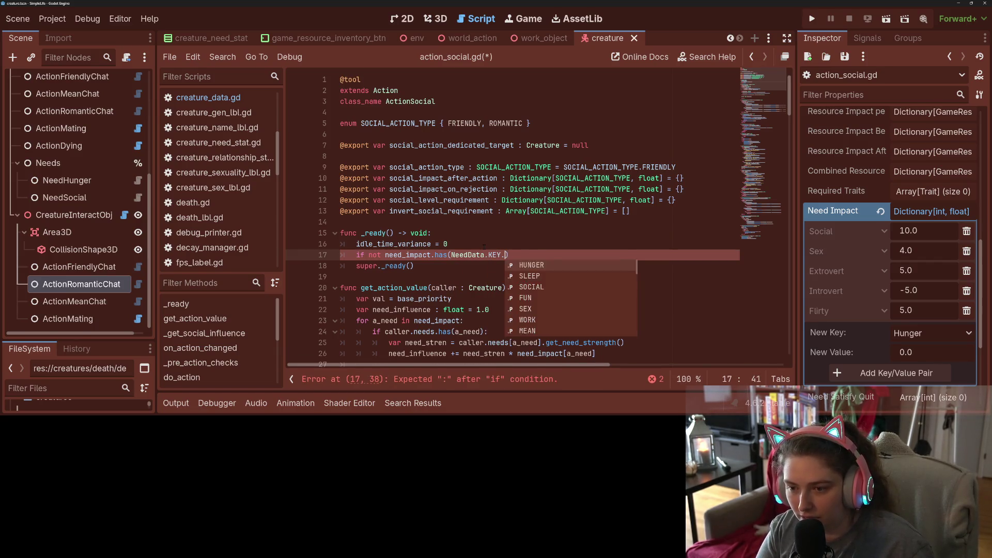
{"action": "key", "text": "Return"}
Step: Give the check a `need_impact.merge({` call as its body
{"action": "key", "text": "End"}
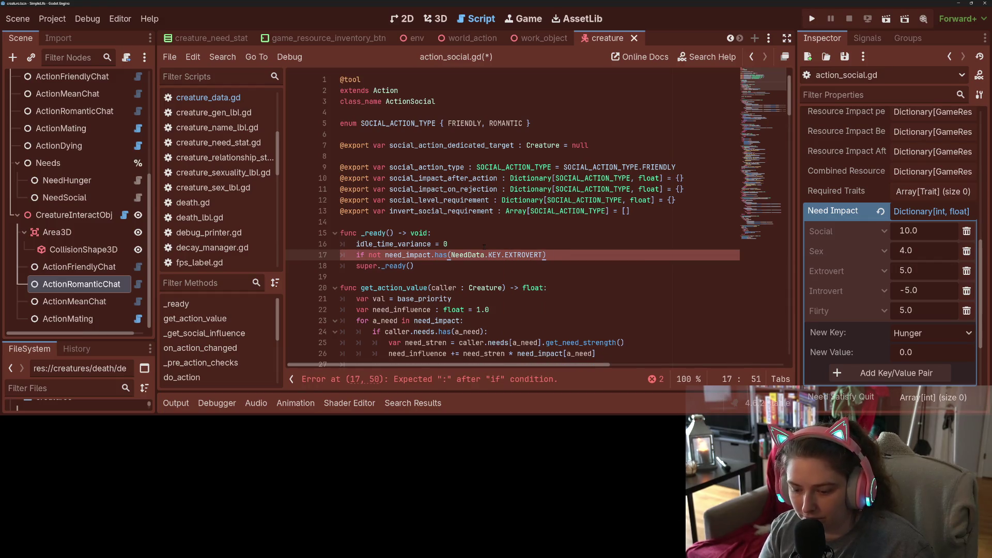
{"action": "key", "text": "Return"}
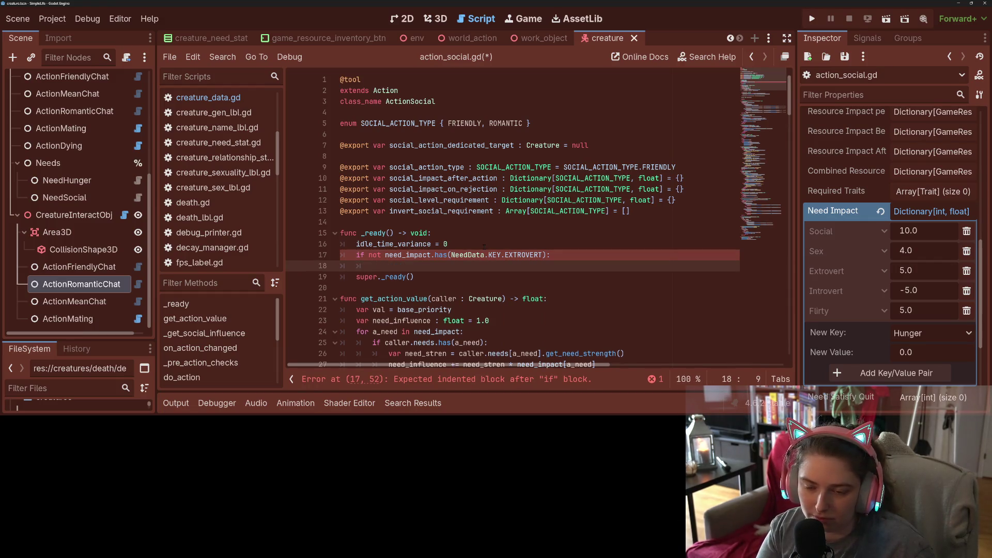
{"action": "type", "text": "ne"}
{"action": "key", "text": "Return"}
{"action": "type", "text": "."}
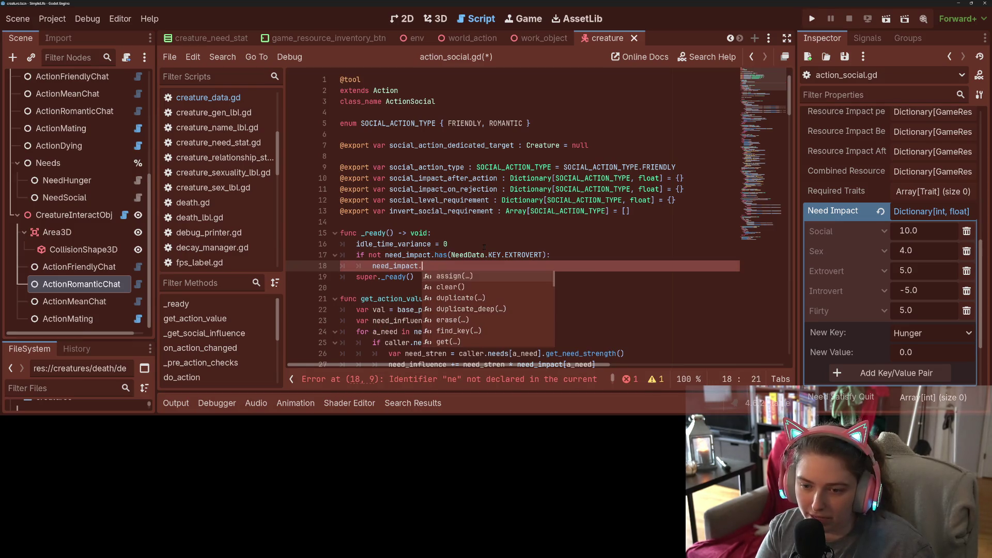
{"action": "type", "text": "mer"}
{"action": "key", "text": "Return"}
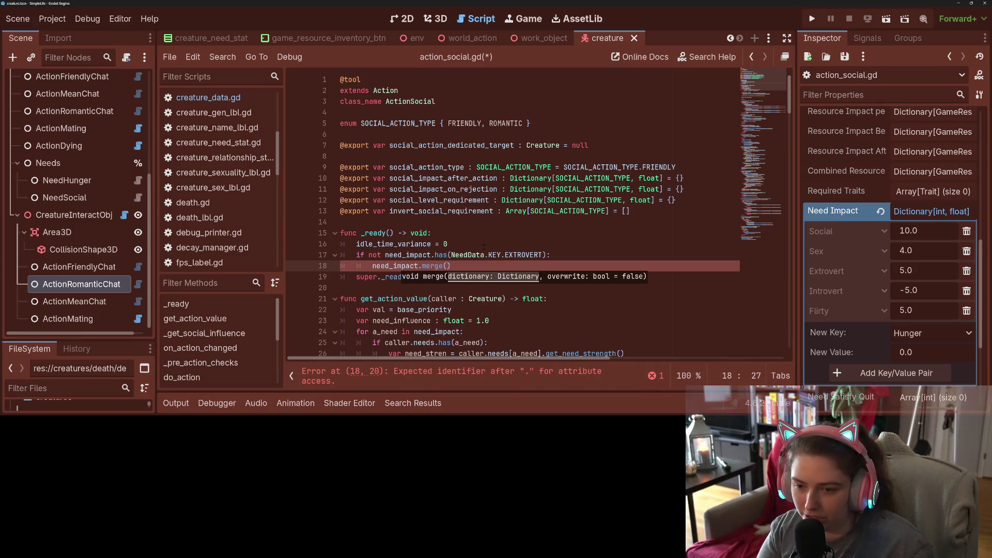
{"action": "type", "text": "{"}
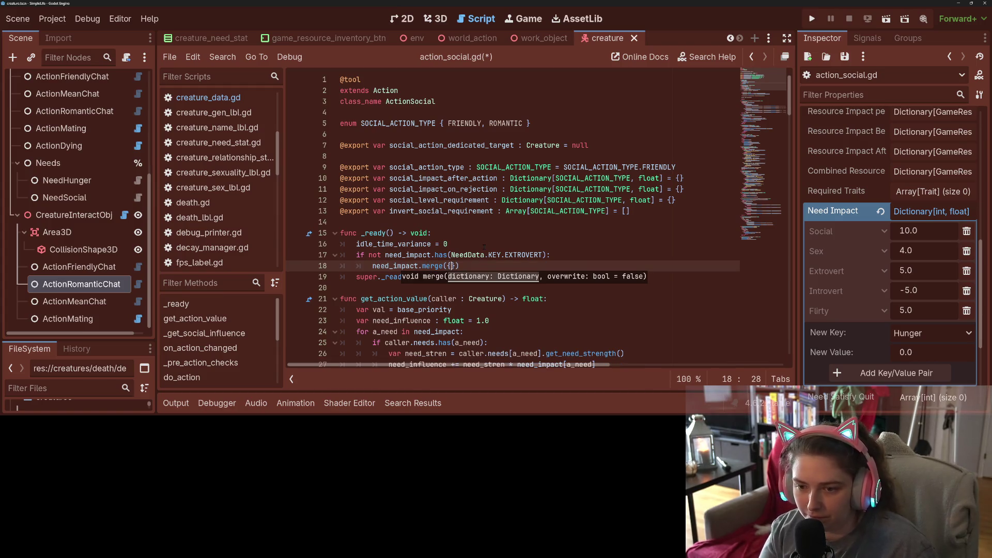
Step: Wrap the check in a `for a_need in [EXTROVERT, INTROVERT]` loop
{"action": "left_click", "coordinate": [484, 247]}
{"action": "key", "text": "Return"}
{"action": "type", "text": "for a"}
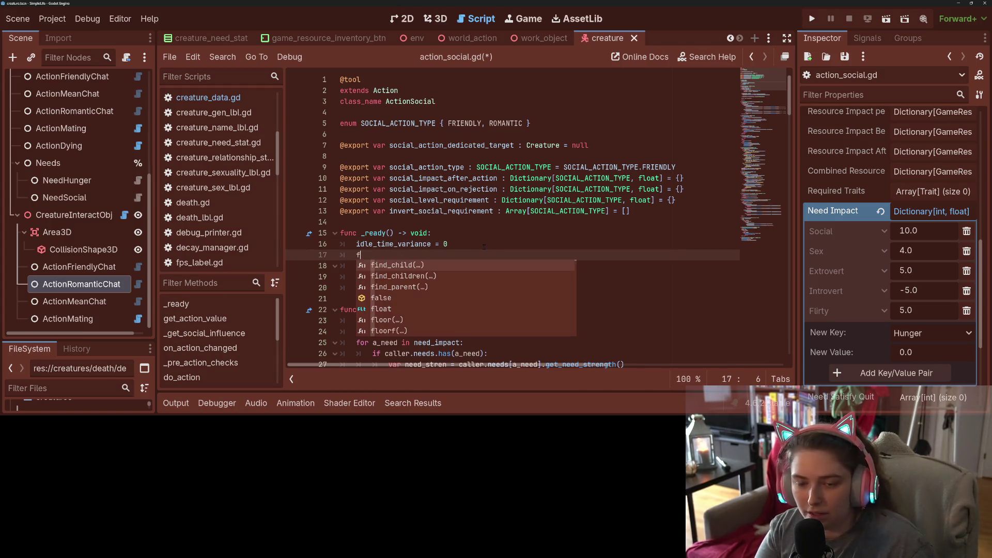
{"action": "type", "text": "_need in []"}
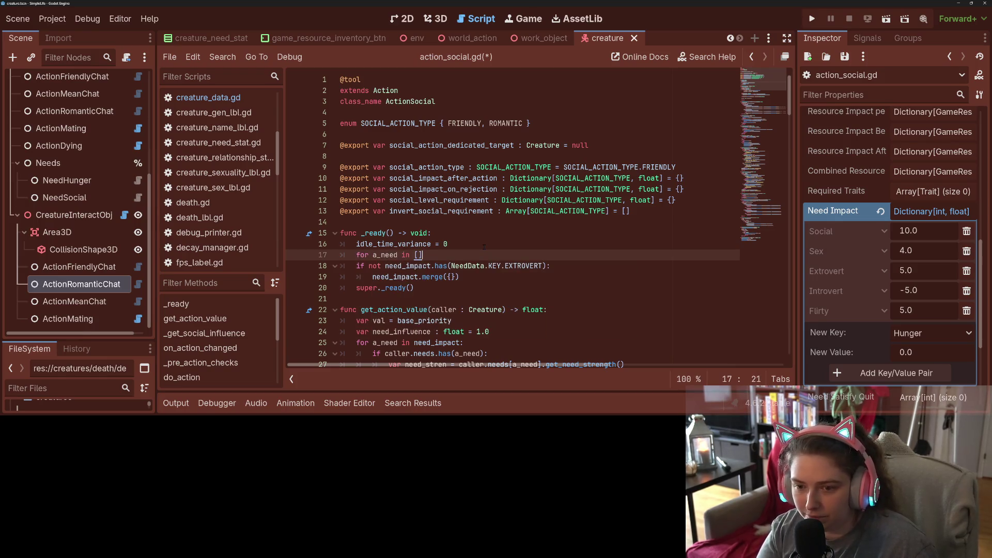
{"action": "left_click_drag", "start_coordinate": [451, 266], "coordinate": [541, 267]}
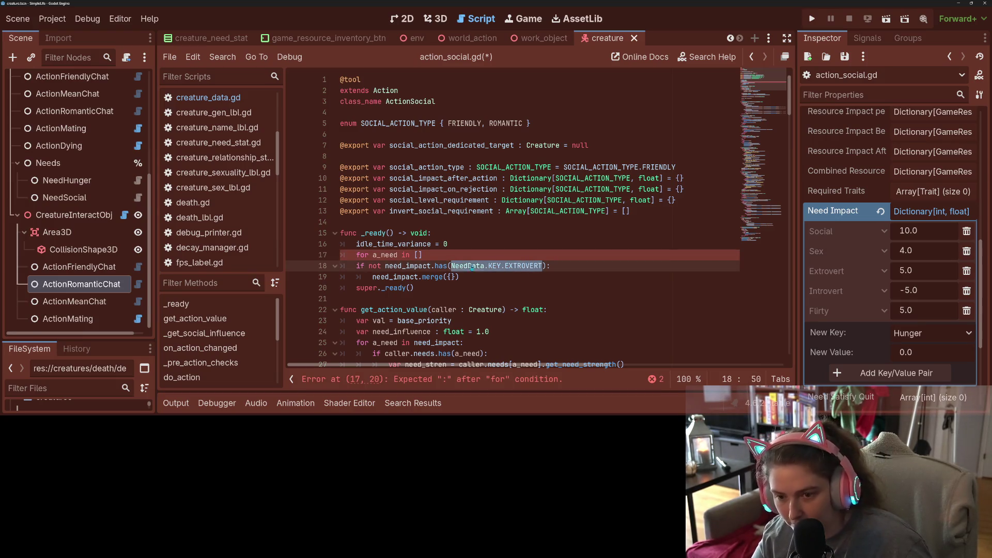
{"action": "key", "text": "ctrl+x"}
{"action": "left_click", "coordinate": [419, 255]}
{"action": "key", "text": "ctrl+v"}
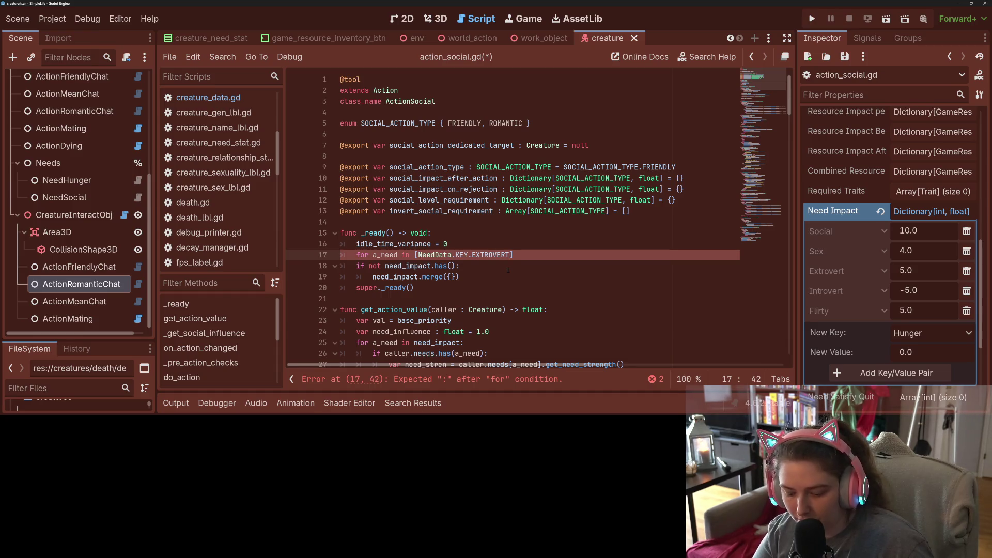
{"action": "type", "text": ","}
{"action": "key", "text": "ctrl+v"}
{"action": "key", "text": "BackSpace"}
{"action": "key", "text": "BackSpace"}
{"action": "key", "text": "BackSpace"}
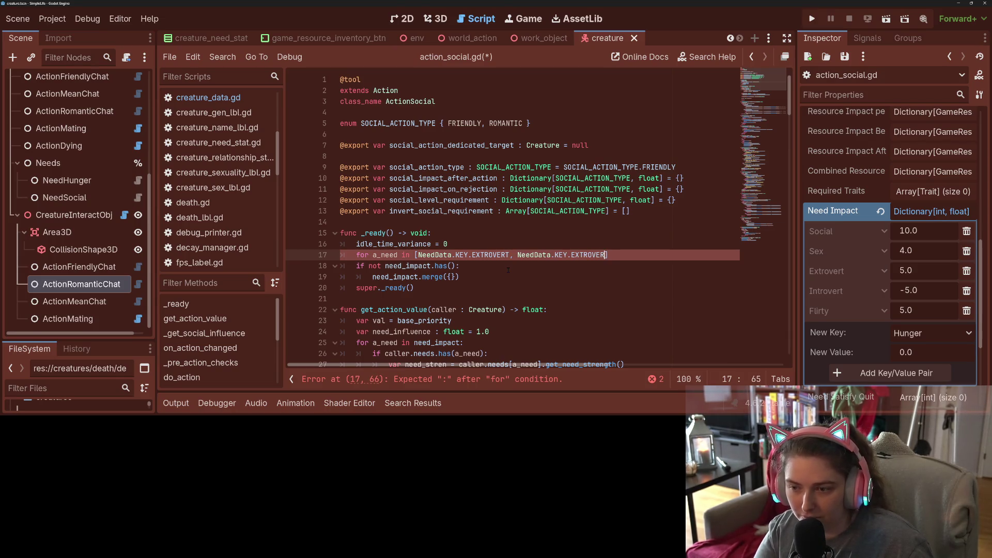
{"action": "type", "text": "IN"}
{"action": "key", "text": "Return"}
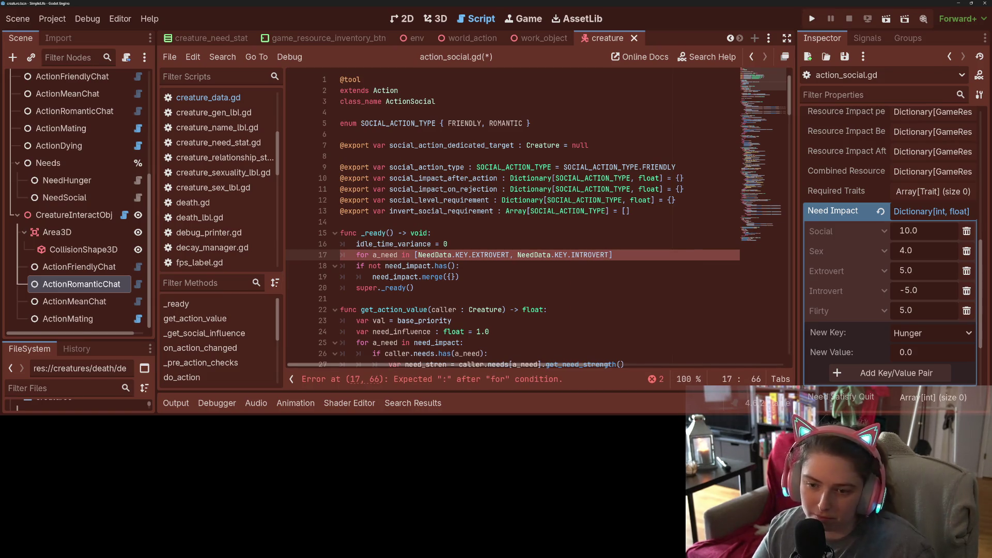
{"action": "left_click_drag", "start_coordinate": [341, 266], "coordinate": [462, 274]}
{"action": "key", "text": "Tab"}
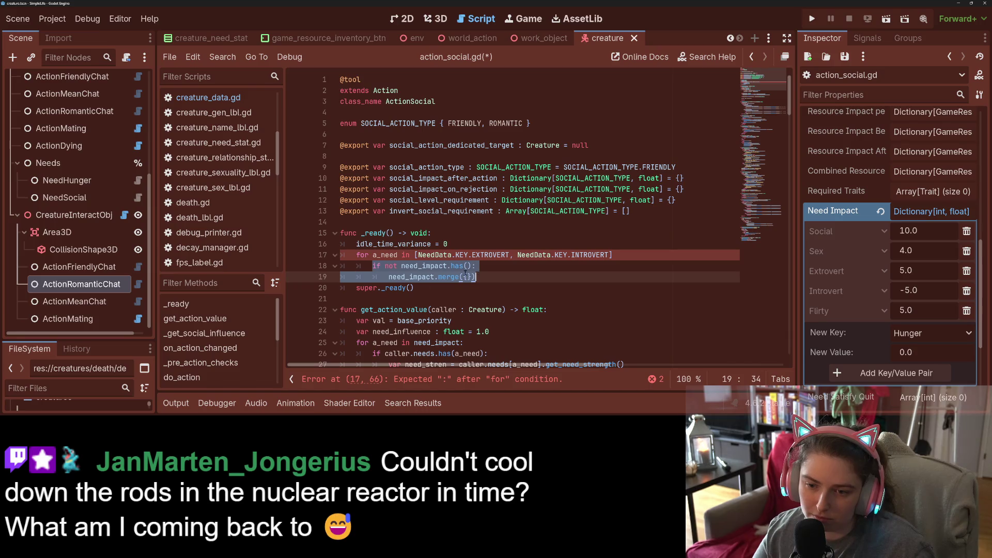
Step: Add a const default_social_need_impacts dictionary above _ready with EXTROVERT 5.0 and INTROVERT -5.0
{"action": "left_click", "coordinate": [468, 277]}
{"action": "key", "text": "shift+Left"}
{"action": "key", "text": "shift+Left"}
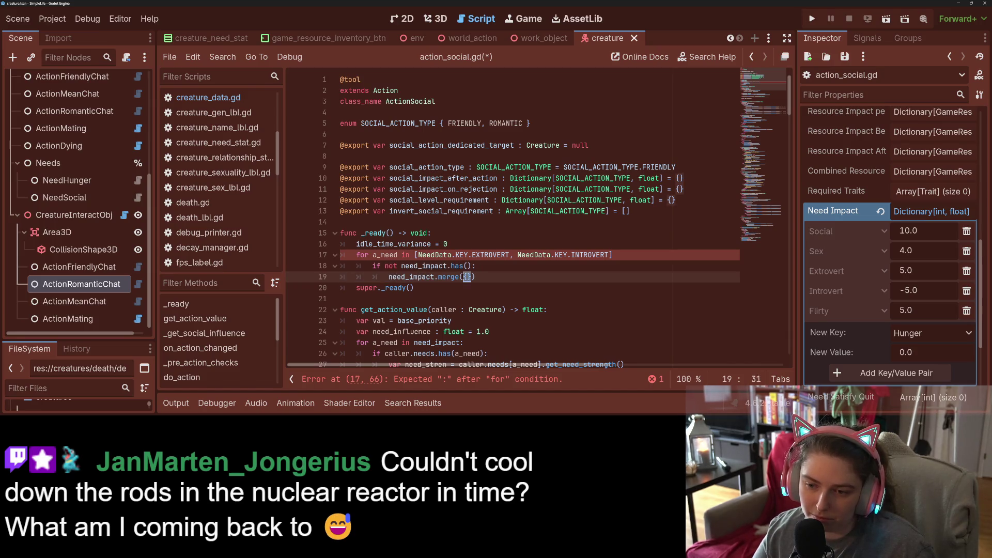
{"action": "key", "text": "Up"}
{"action": "key", "text": "Up"}
{"action": "key", "text": "Up"}
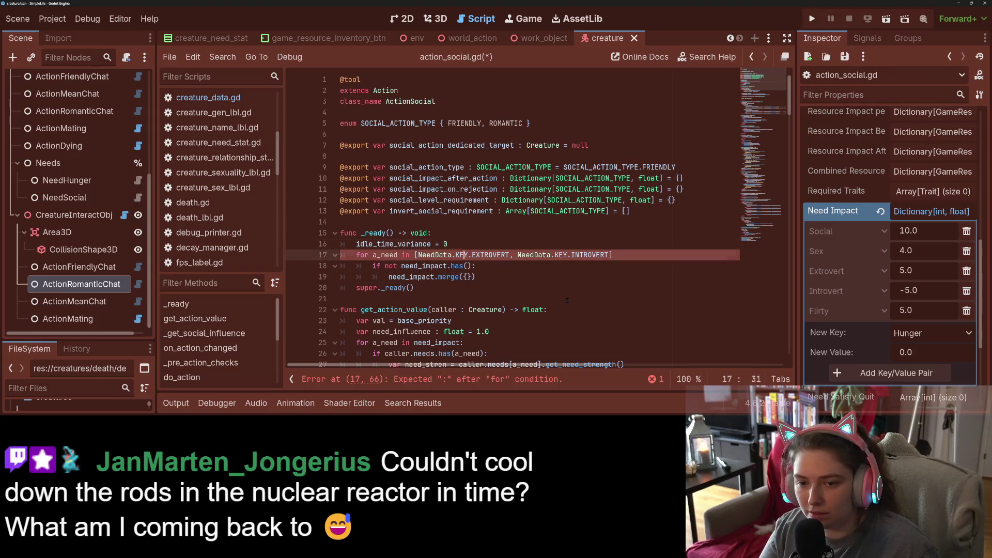
{"action": "key", "text": "Return"}
{"action": "key", "text": "Return"}
{"action": "type", "text": "const d"}
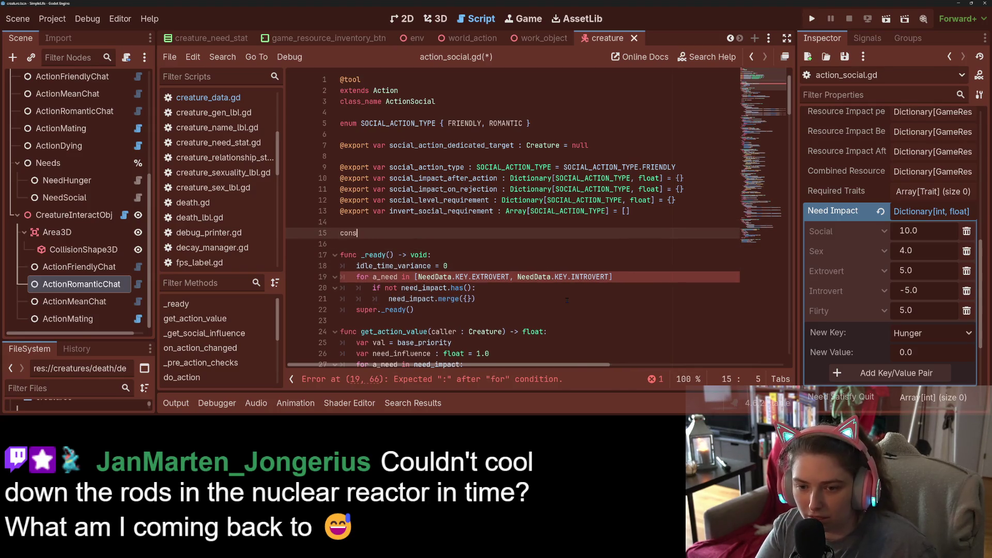
{"action": "type", "text": "efault_n"}
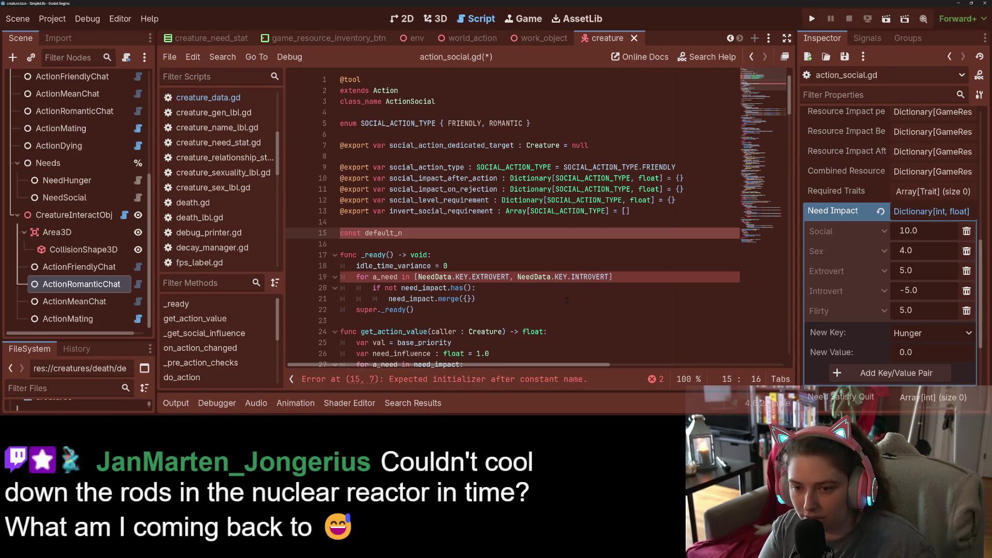
{"action": "key", "text": "BackSpace"}
{"action": "type", "text": "social_need"}
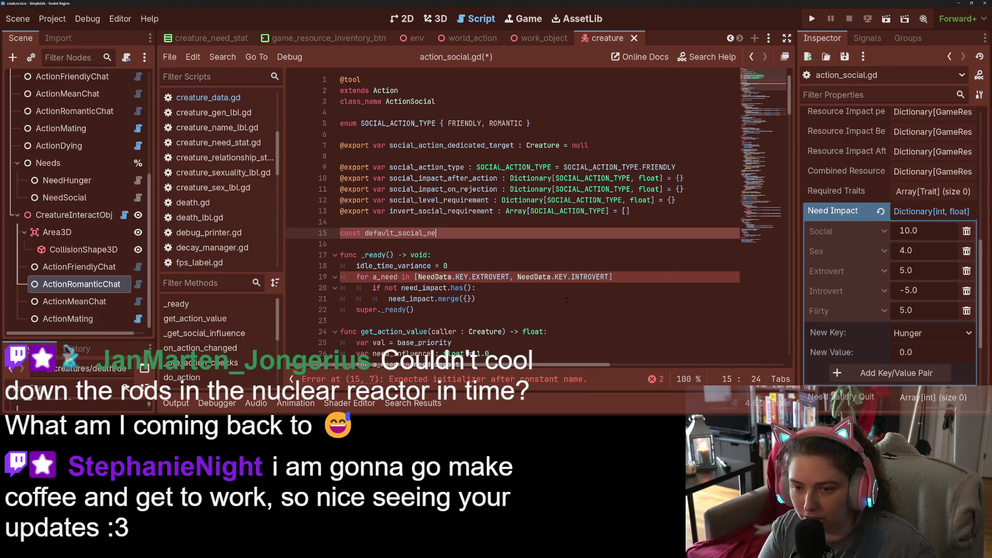
{"action": "type", "text": "_impacts "}
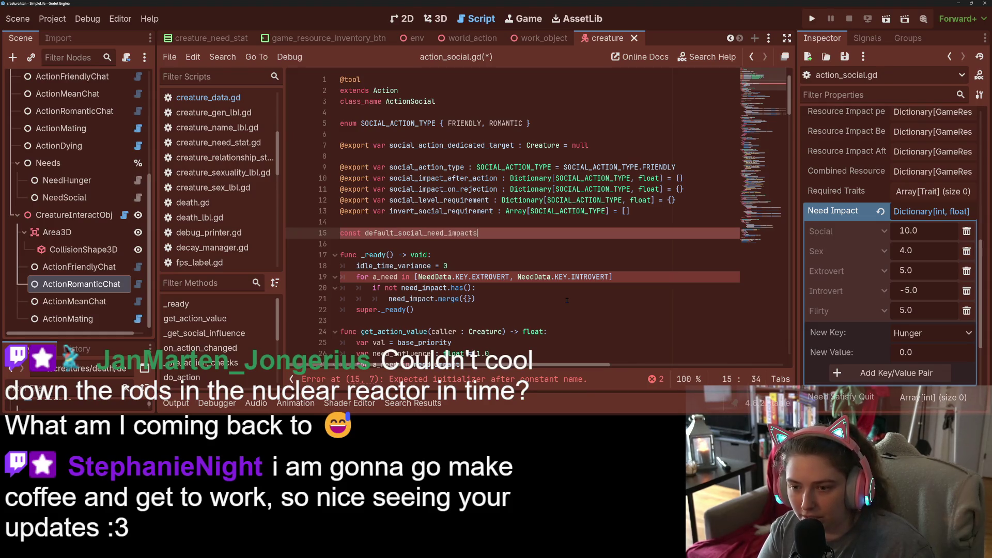
{"action": "type", "text": "= {"}
{"action": "key", "text": "Return"}
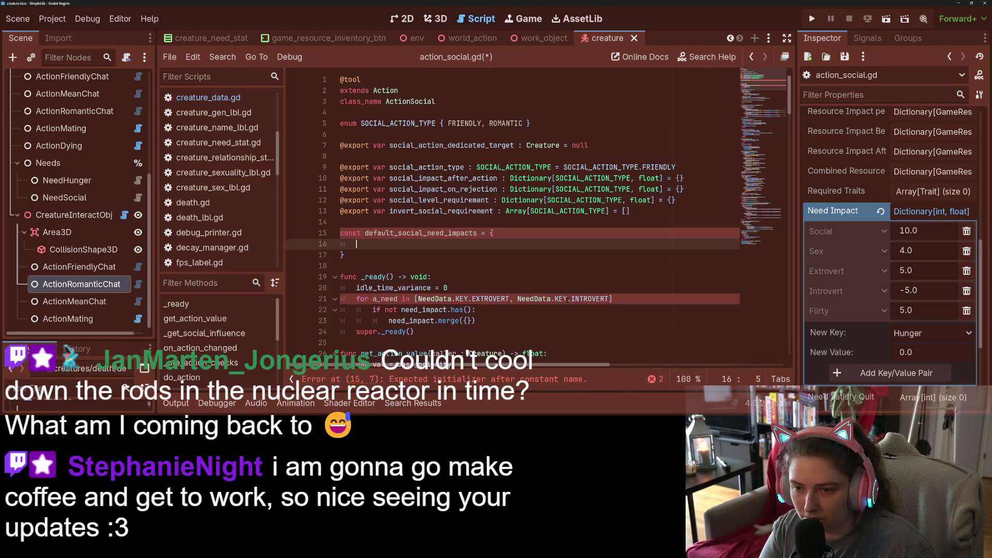
{"action": "type", "text": "NeedData.KEY.EXTROVERT : "}
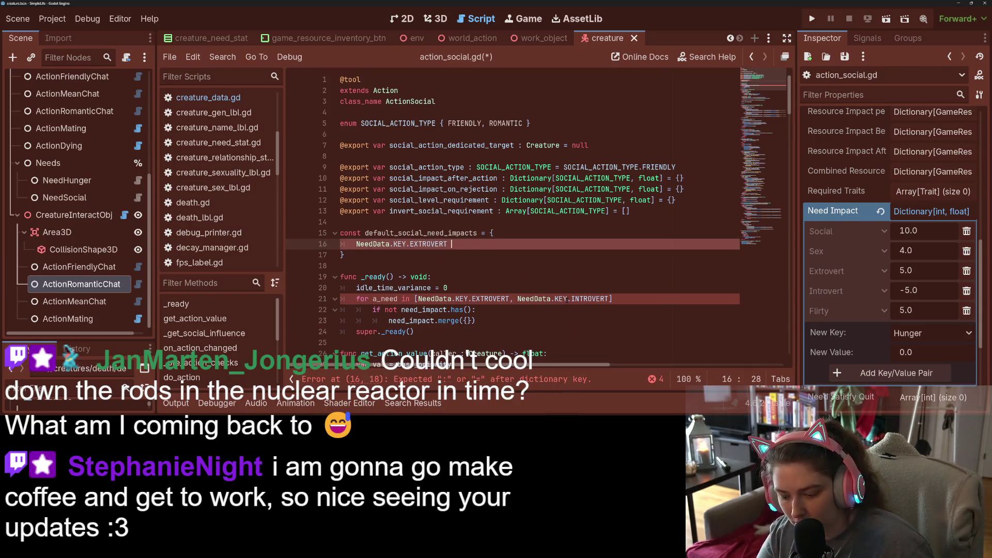
{"action": "type", "text": "5.0"}
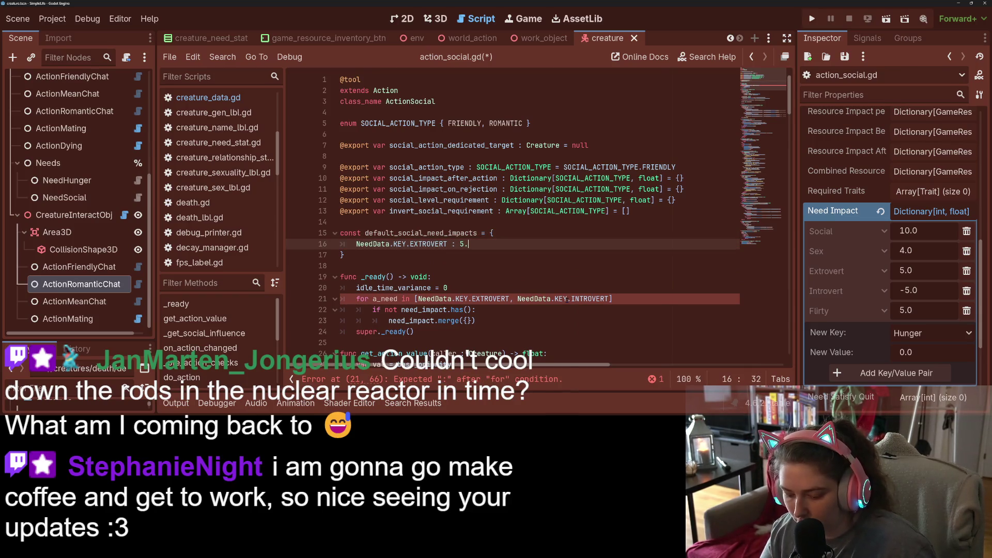
{"action": "type", "text": ","}
{"action": "key", "text": "Return"}
{"action": "type", "text": "NeedData.KEY.EXTROVER"}
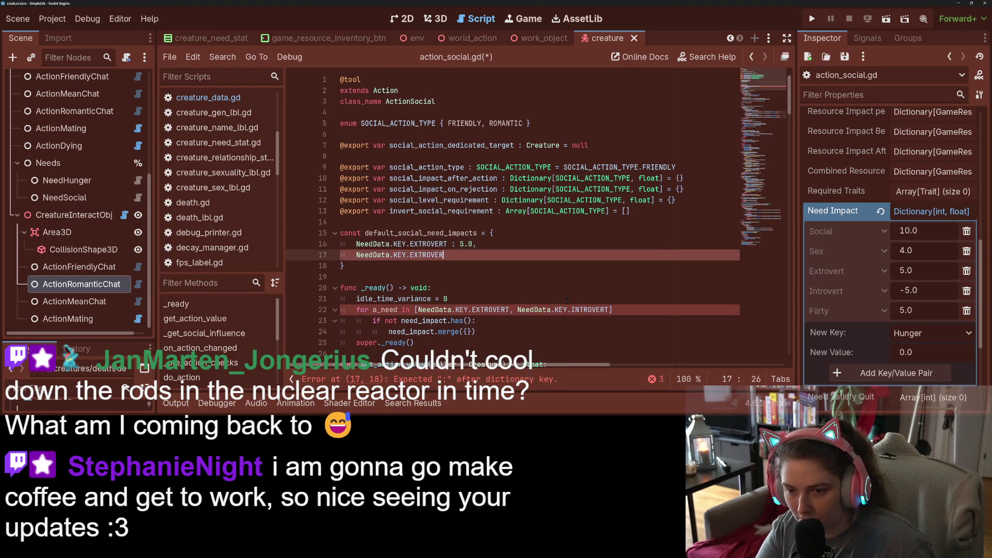
{"action": "key", "text": "BackSpace"}
{"action": "key", "text": "BackSpace"}
{"action": "key", "text": "BackSpace"}
{"action": "type", "text": "INTROVERT : "}
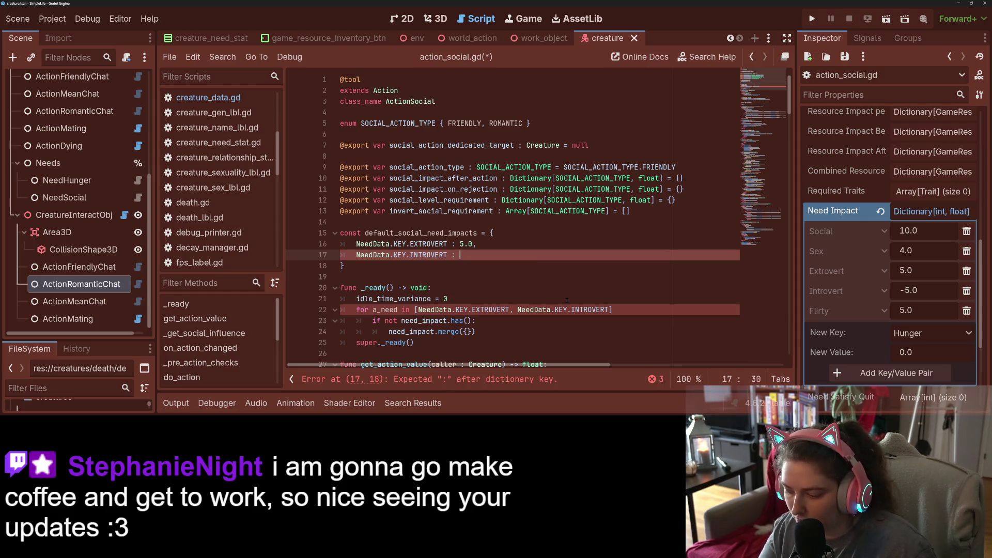
{"action": "type", "text": "-5.0"}
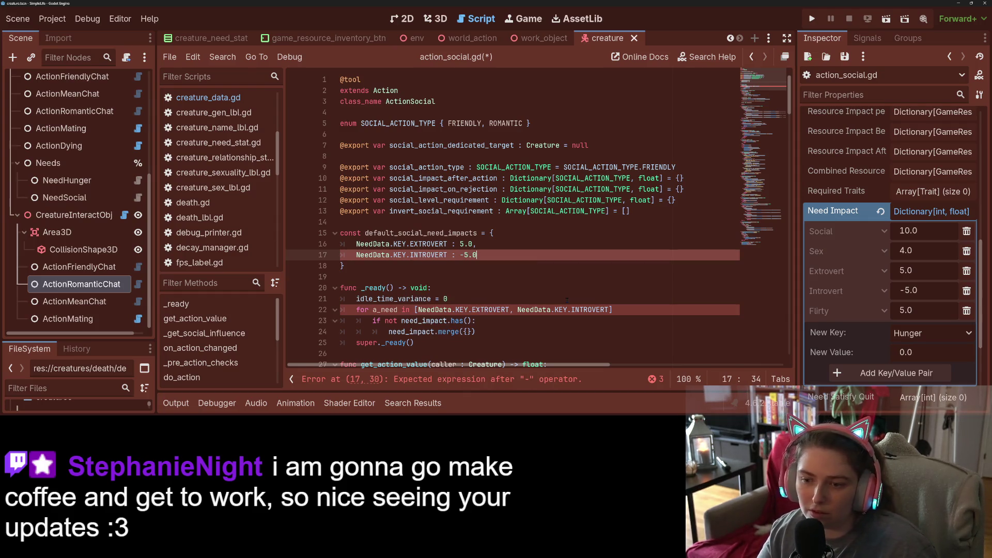
Step: Make the loop iterate over `default_social_need_impacts.keys()` instead of the hard-coded list
{"action": "key", "text": "Up"}
{"action": "key", "text": "Up"}
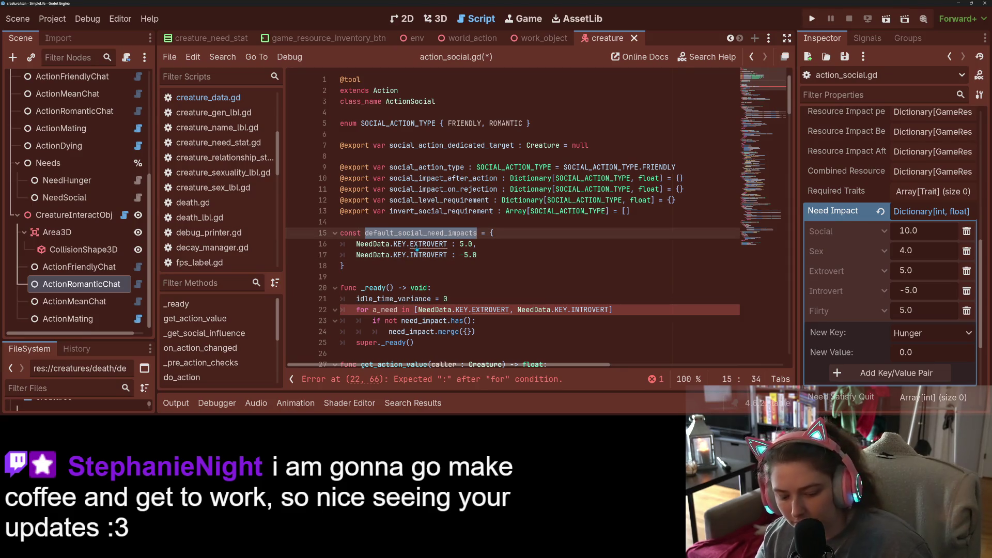
{"action": "scroll", "coordinate": [512, 217], "scroll_direction": "down", "scroll_amount": 2}
{"action": "key", "text": "ctrl+c"}
{"action": "left_click_drag", "start_coordinate": [414, 244], "coordinate": [613, 244]}
{"action": "key", "text": "ctrl+v"}
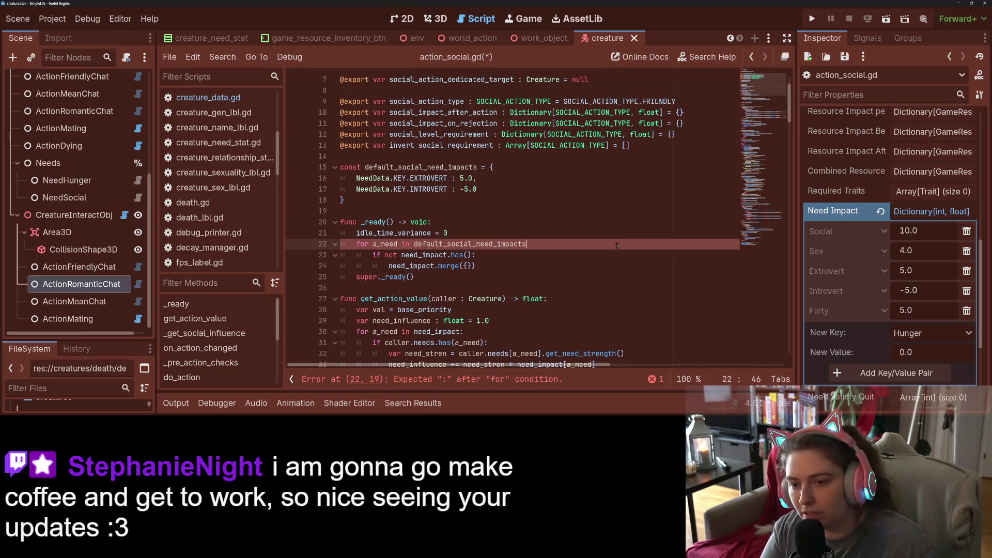
{"action": "type", "text": ".keys()"}
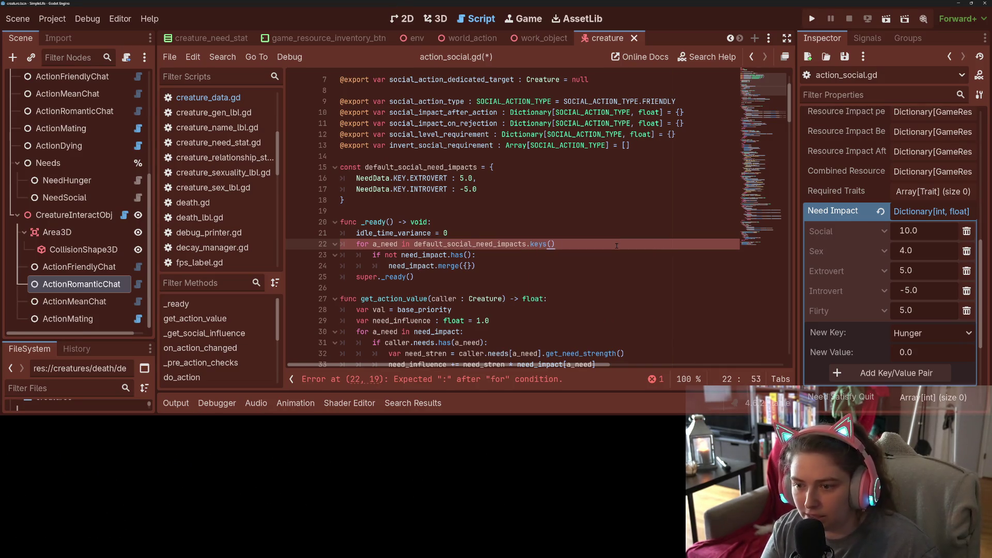
{"action": "type", "text": ":"}
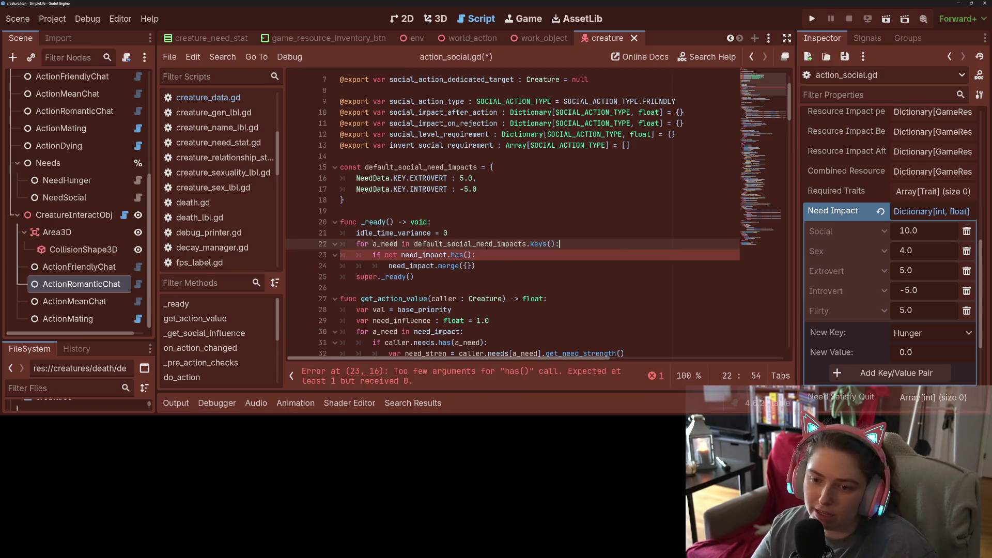
Step: Use a_need in the has() check and merge `{a_need : default_social_need_impacts[a_need]}`, then save
{"action": "left_click", "coordinate": [468, 255]}
{"action": "type", "text": "a_"}
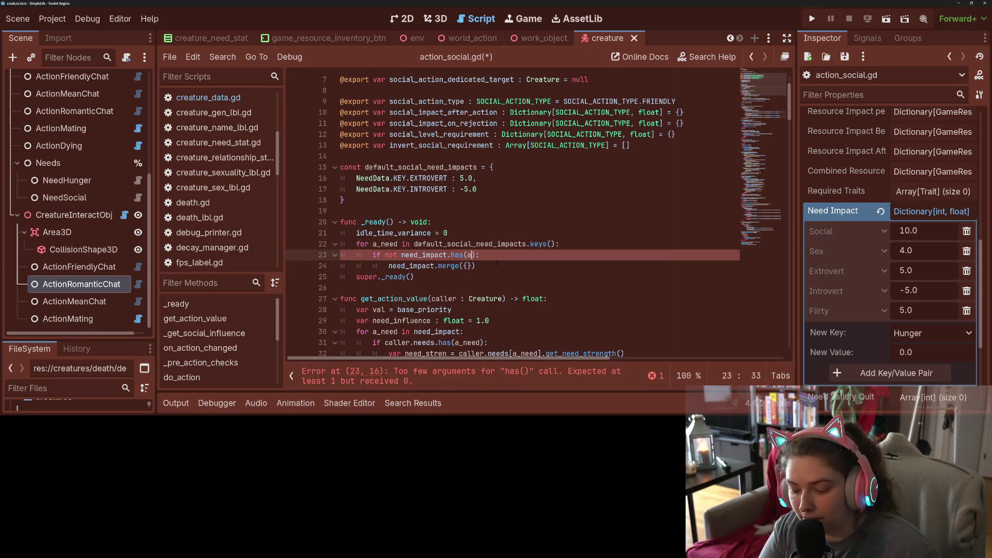
{"action": "type", "text": "need"}
{"action": "key", "text": "Down"}
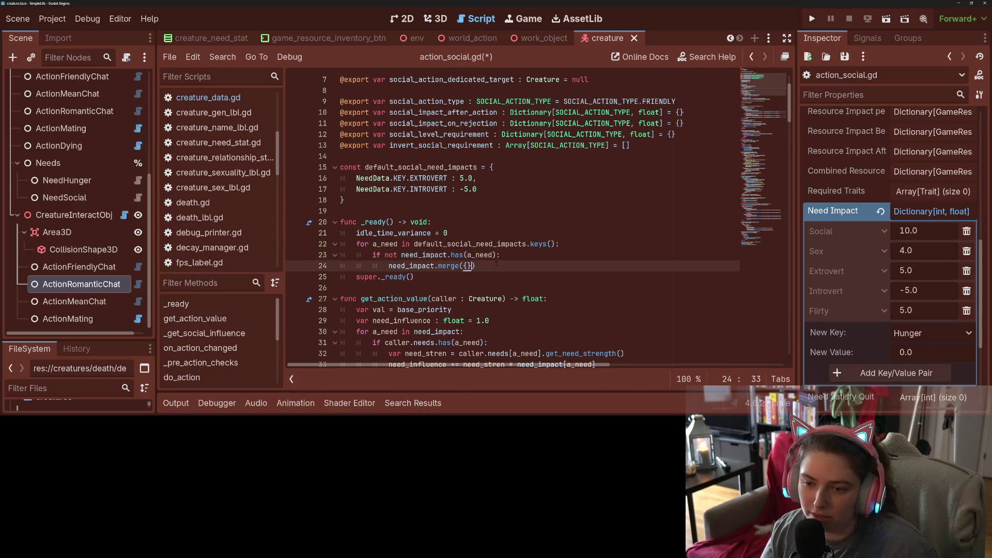
{"action": "key", "text": "Right"}
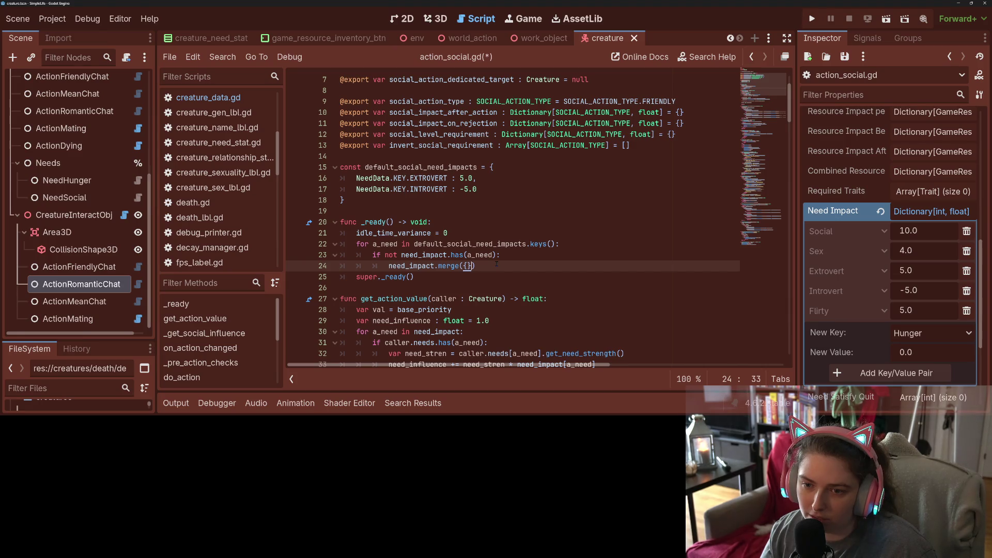
{"action": "type", "text": "a_need "}
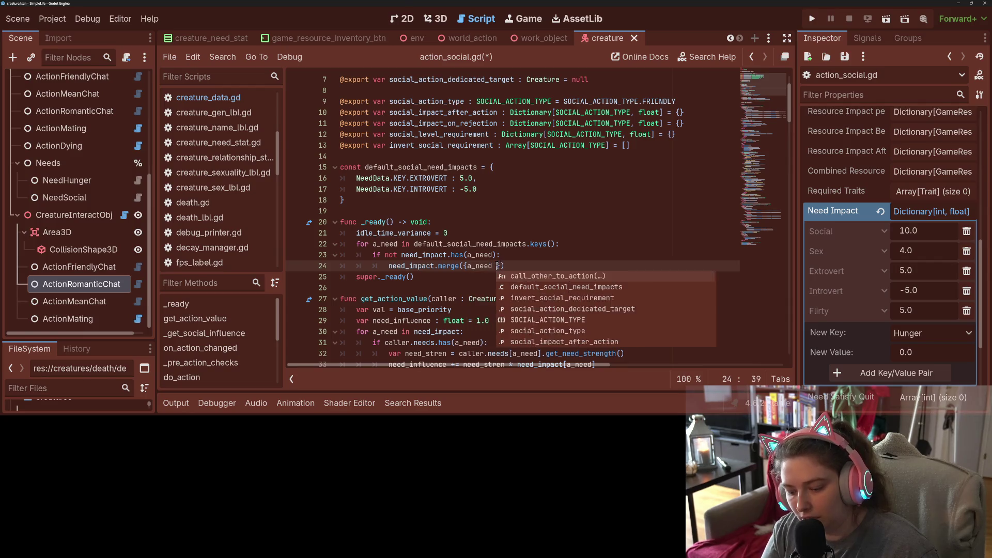
{"action": "type", "text": ": default_social_need_impacts"}
{"action": "type", "text": "[a"}
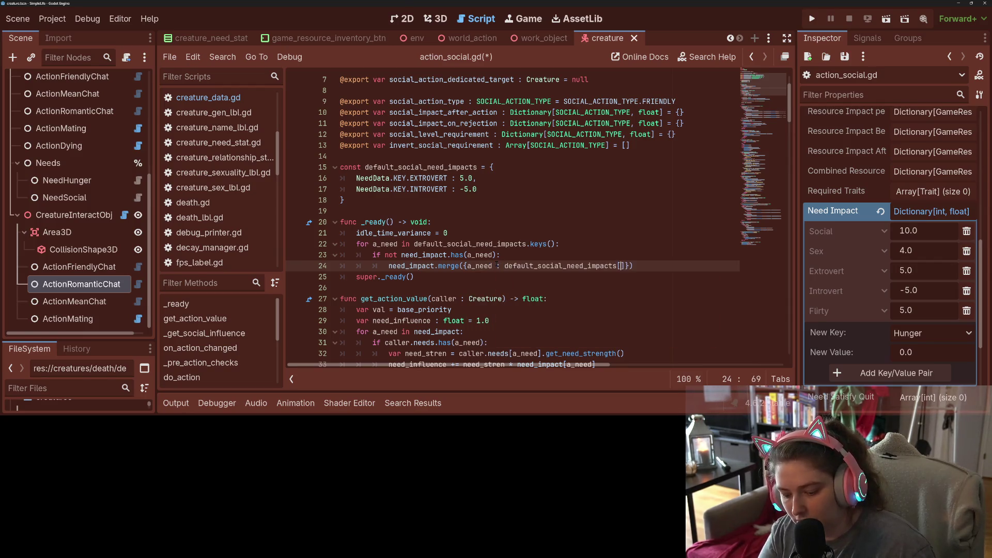
{"action": "type", "text": "_need"}
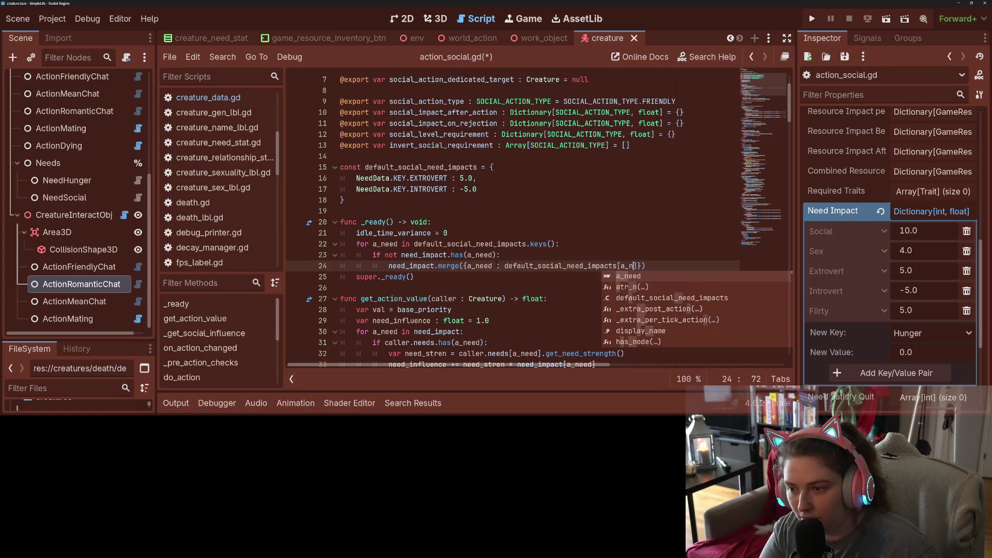
{"action": "key", "text": "ctrl+s"}
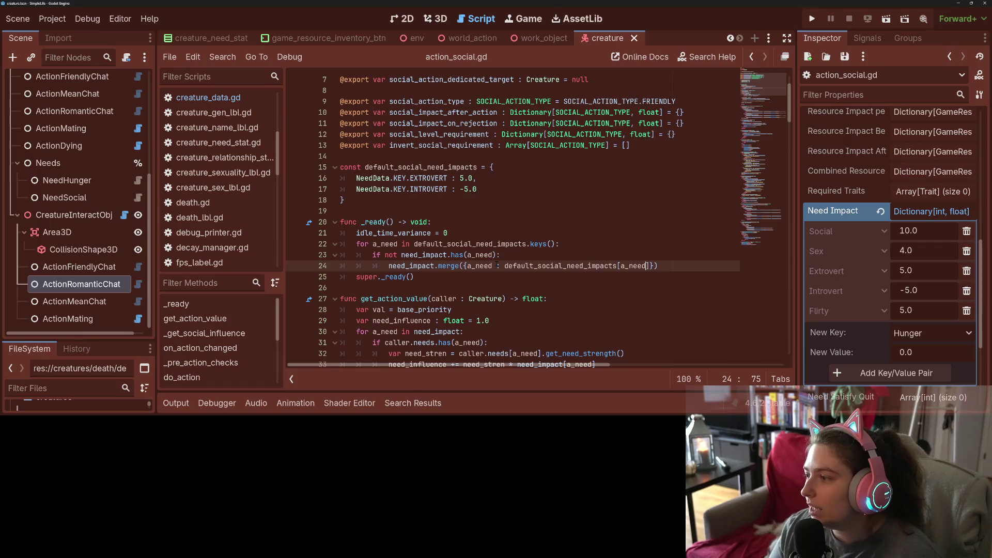
{"action": "left_click", "coordinate": [508, 191]}
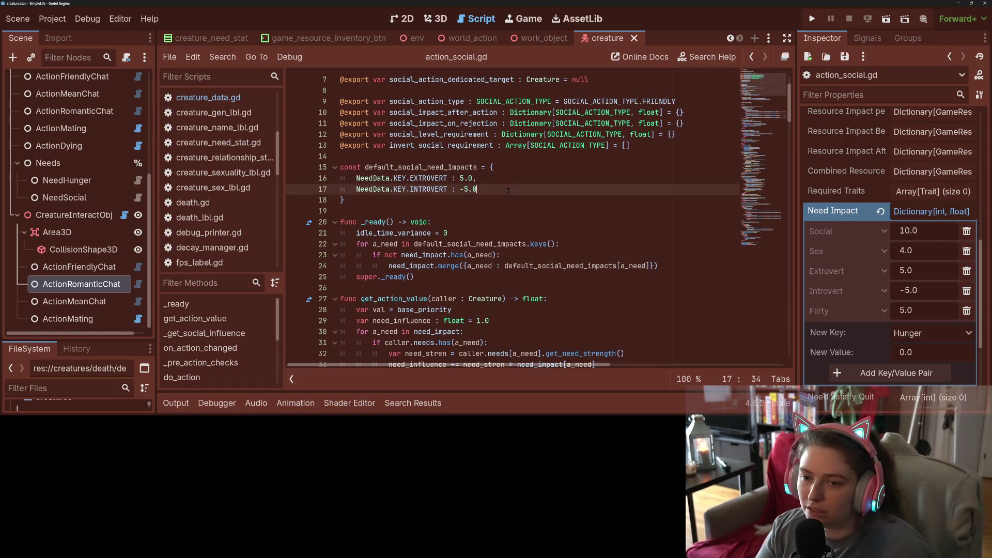
Step: Duplicate the INTROVERT : -5.0 entry onto a new line in default_social_need_impacts
{"action": "key", "text": "Return"}
{"action": "type", "text": "default_social_need_impacts"}
{"action": "key", "text": "ctrl+BackSpace"}
{"action": "left_click_drag", "start_coordinate": [356, 189], "coordinate": [497, 193]}
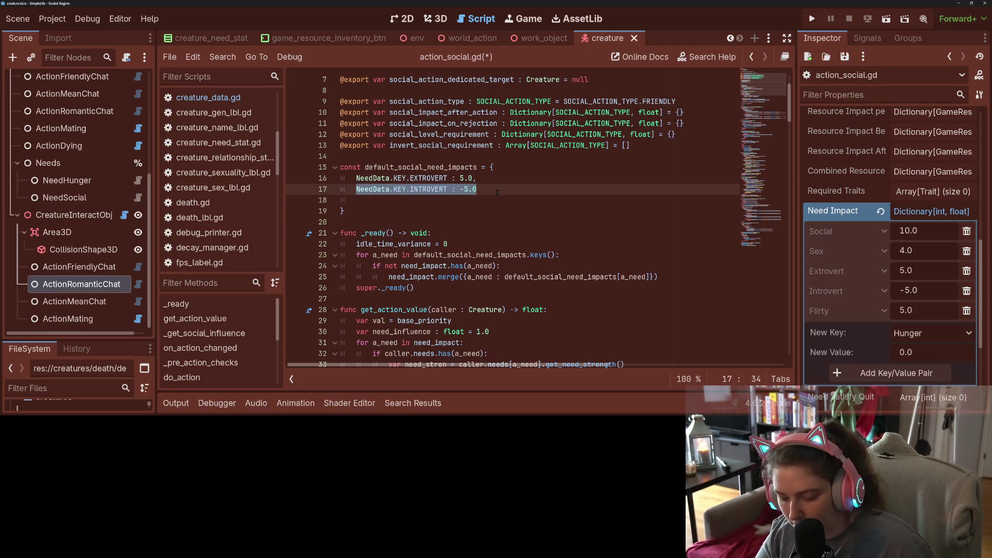
{"action": "left_click", "coordinate": [497, 193]}
{"action": "key", "text": "Return"}
{"action": "key", "text": "ctrl+v"}
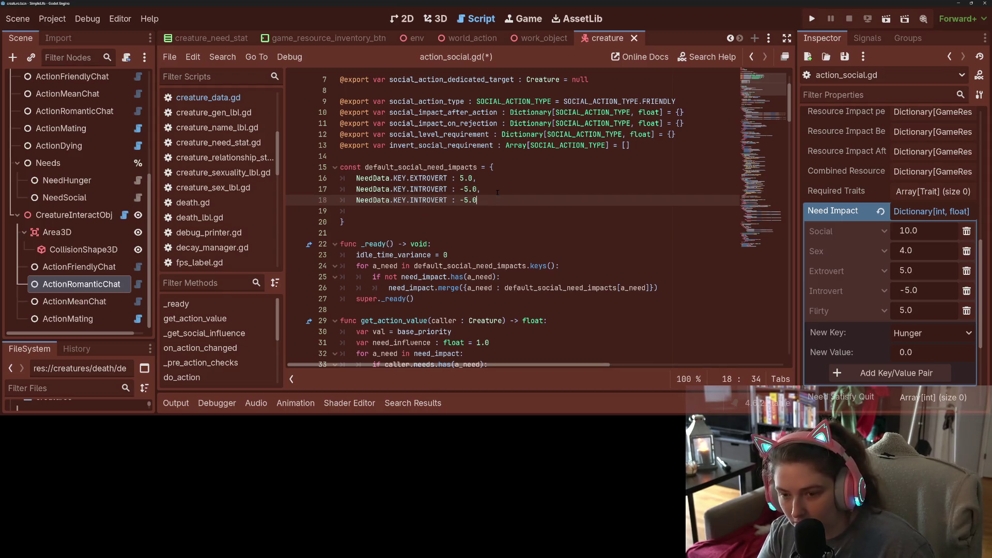
{"action": "type", "text": ","}
{"action": "key", "text": "Down"}
{"action": "key", "text": "BackSpace"}
{"action": "key", "text": "BackSpace"}
Step: Change the copy to NeedData.KEY.SOCIAL : 10.0, save, and delete ActionRomanticChat's Extrovert need impact
{"action": "left_click", "coordinate": [414, 200]}
{"action": "double_click", "coordinate": [415, 200]}
{"action": "type", "text": "S"}
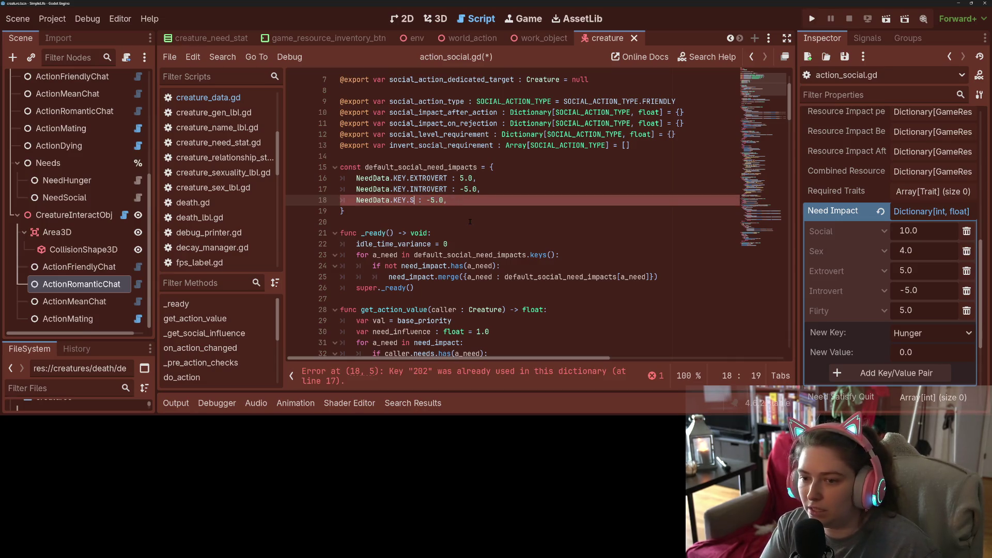
{"action": "left_click", "coordinate": [470, 222]}
{"action": "key", "text": "ctrl+s"}
{"action": "mouse_move", "coordinate": [447, 200]}
{"action": "left_mouse_down"}
{"action": "mouse_move", "coordinate": [480, 200]}
{"action": "mouse_move", "coordinate": [456, 200]}
{"action": "left_mouse_up"}
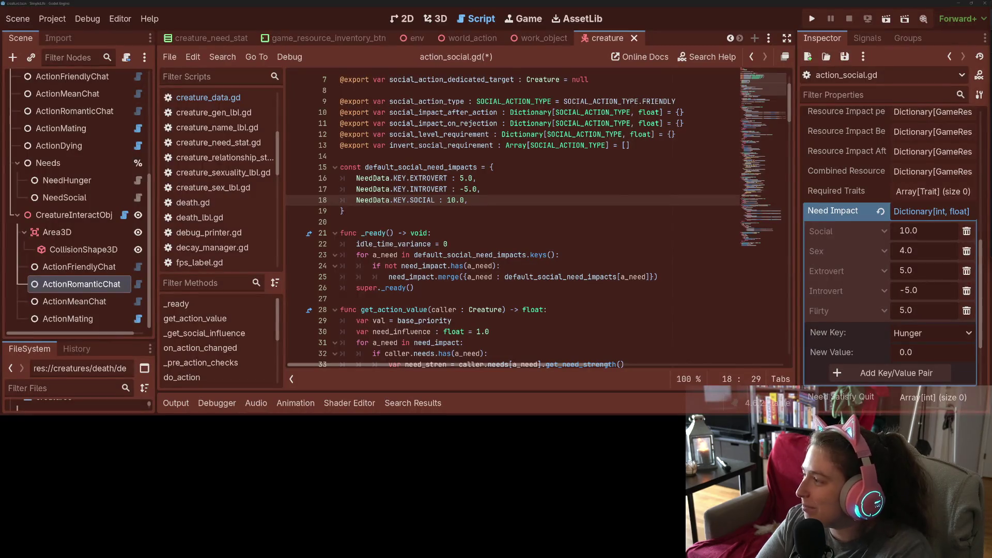
{"action": "left_click", "coordinate": [516, 178]}
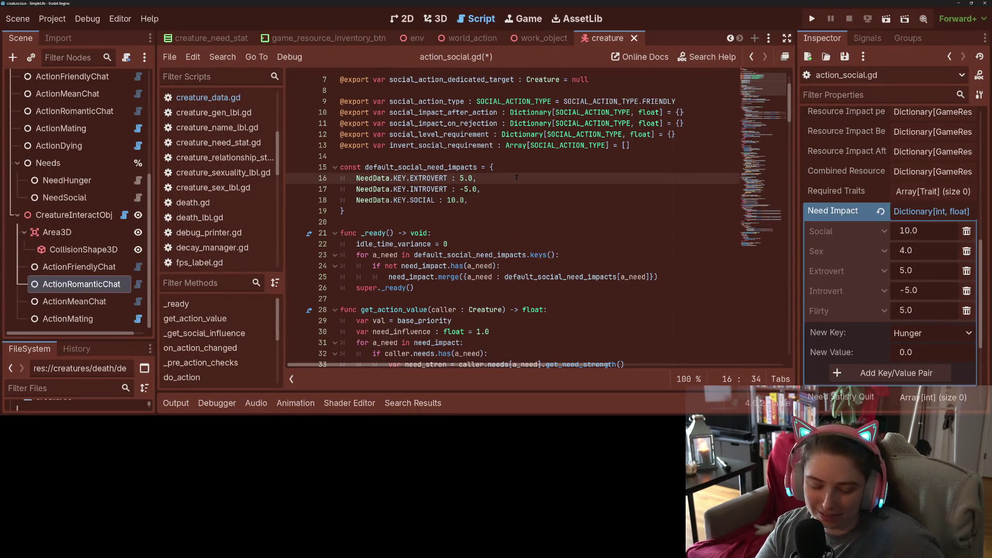
{"action": "key", "text": "ctrl+s"}
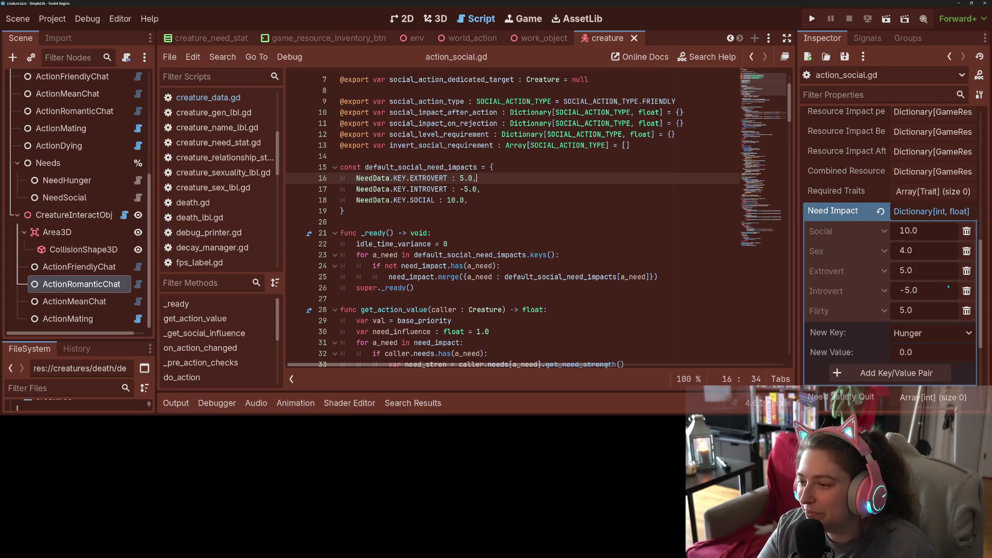
{"action": "left_click", "coordinate": [966, 271]}
Step: Delete ActionRomanticChat's Introvert and Social need impacts and save the scene
{"action": "left_click", "coordinate": [966, 271]}
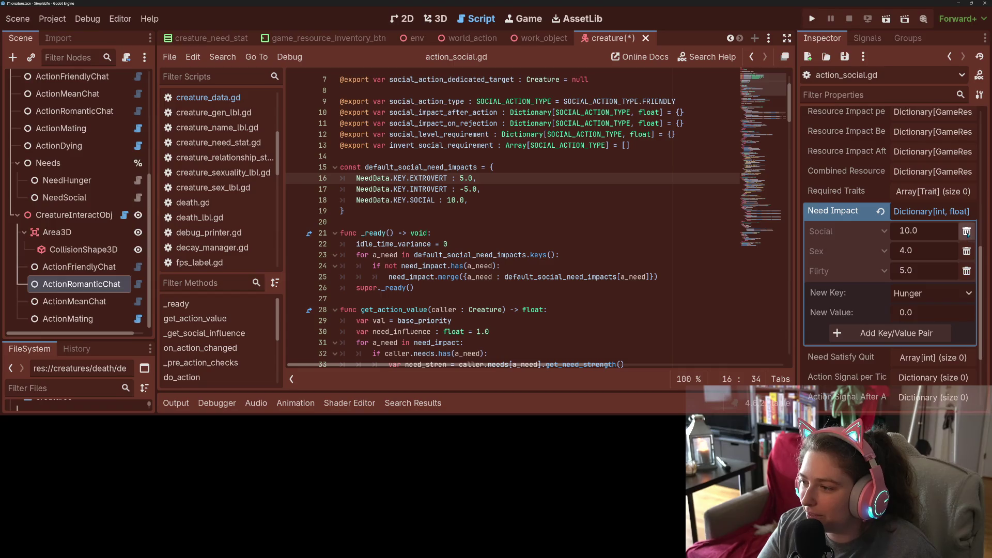
{"action": "left_click", "coordinate": [966, 231]}
{"action": "key", "text": "ctrl+s"}
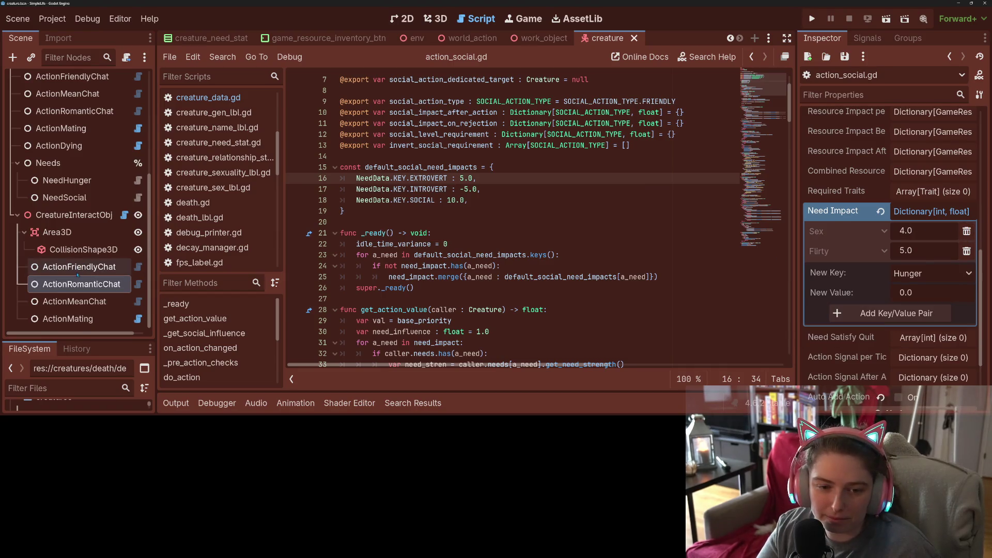
Step: Remove Social, Extrovert and Introvert from ActionFriendlyChat's Need Impact and save
{"action": "left_click", "coordinate": [78, 271]}
{"action": "scroll", "coordinate": [916, 318], "scroll_direction": "down", "scroll_amount": 10}
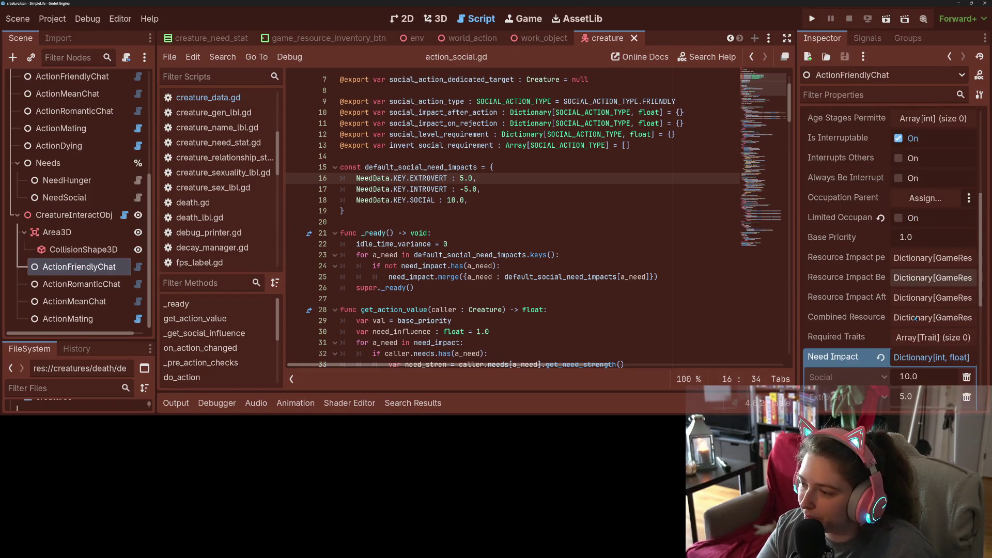
{"action": "scroll", "coordinate": [915, 318], "scroll_direction": "down", "scroll_amount": 3}
{"action": "left_click", "coordinate": [966, 265]}
{"action": "left_click", "coordinate": [966, 265]}
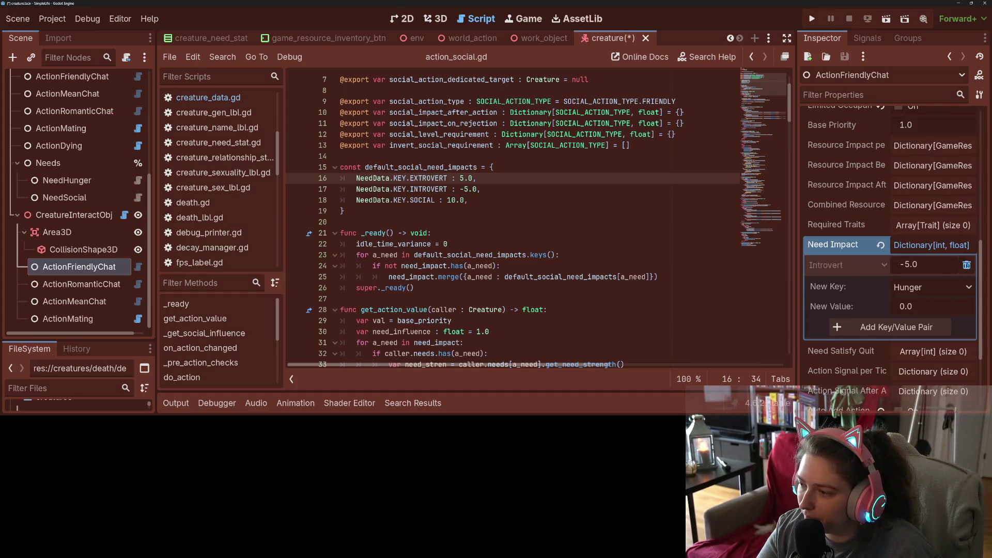
{"action": "left_click", "coordinate": [966, 265]}
{"action": "key", "text": "ctrl+s"}
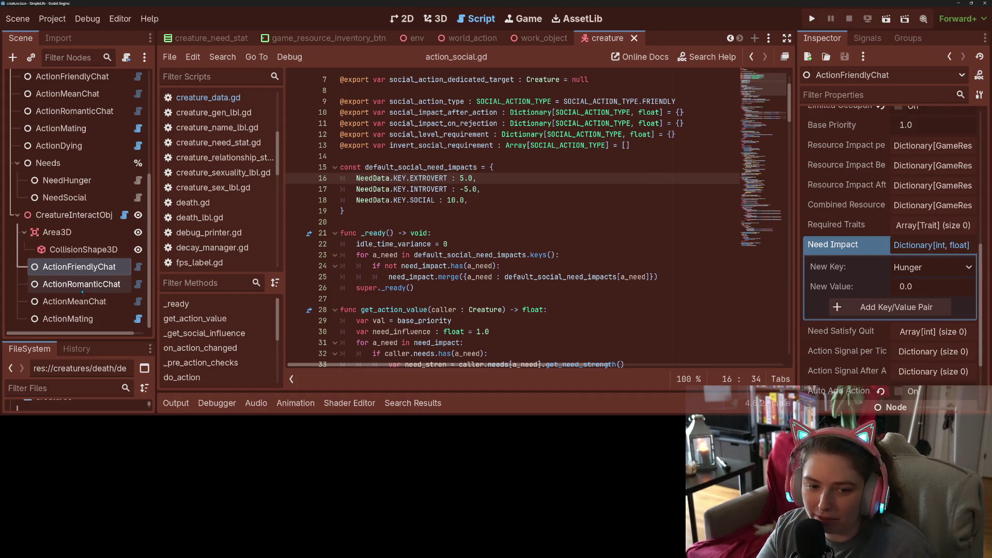
Step: Strip Social, Extrovert and Introvert from ActionMeanChat, leaving Mean 10.0, and save
{"action": "left_click", "coordinate": [78, 301]}
{"action": "scroll", "coordinate": [887, 295], "scroll_direction": "down", "scroll_amount": 10}
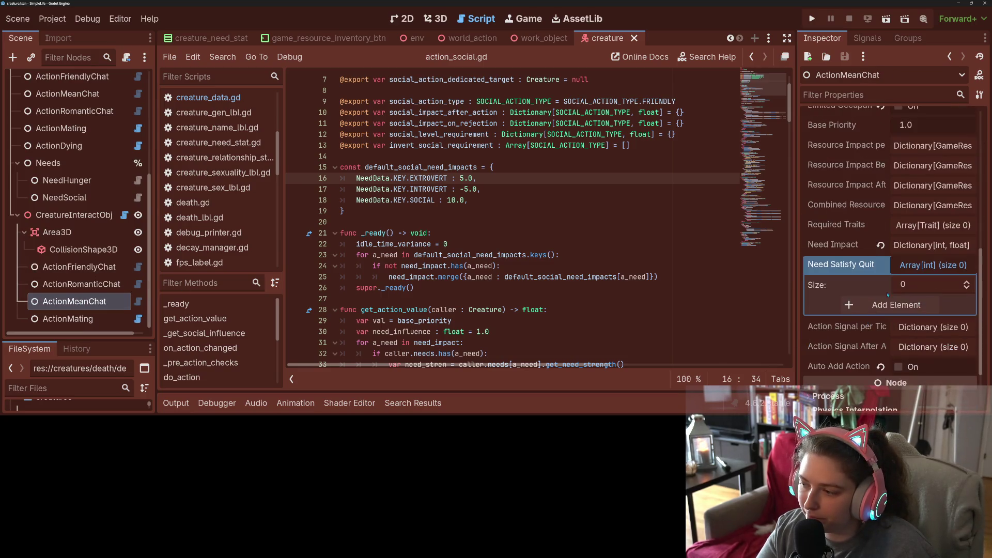
{"action": "left_click", "coordinate": [918, 246]}
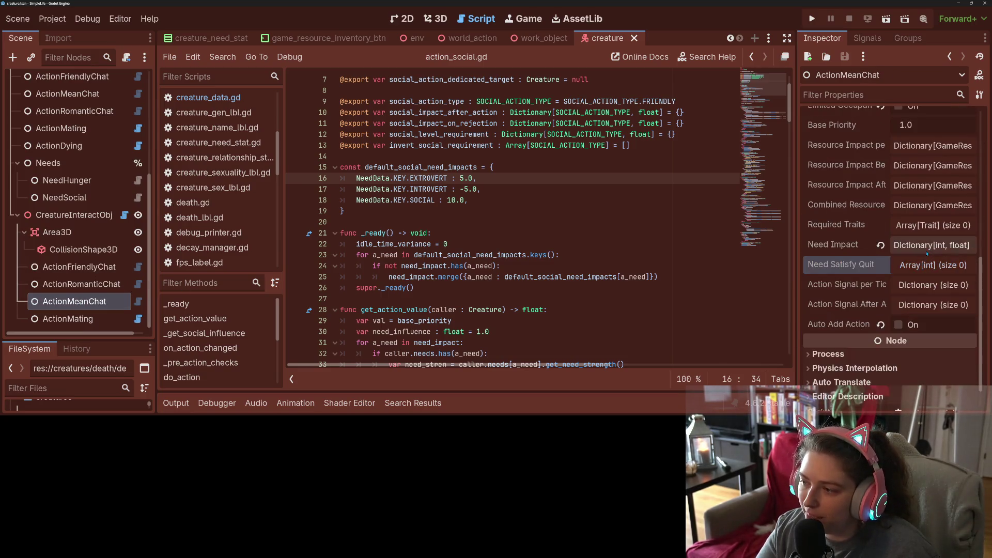
{"action": "left_click", "coordinate": [966, 265]}
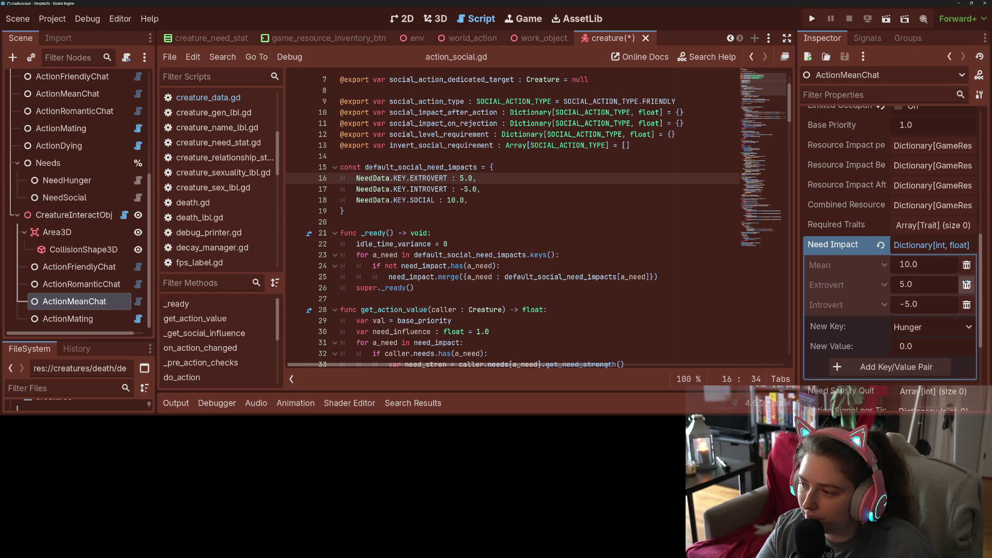
{"action": "left_click", "coordinate": [966, 285]}
{"action": "left_click", "coordinate": [966, 284]}
{"action": "key", "text": "ctrl+s"}
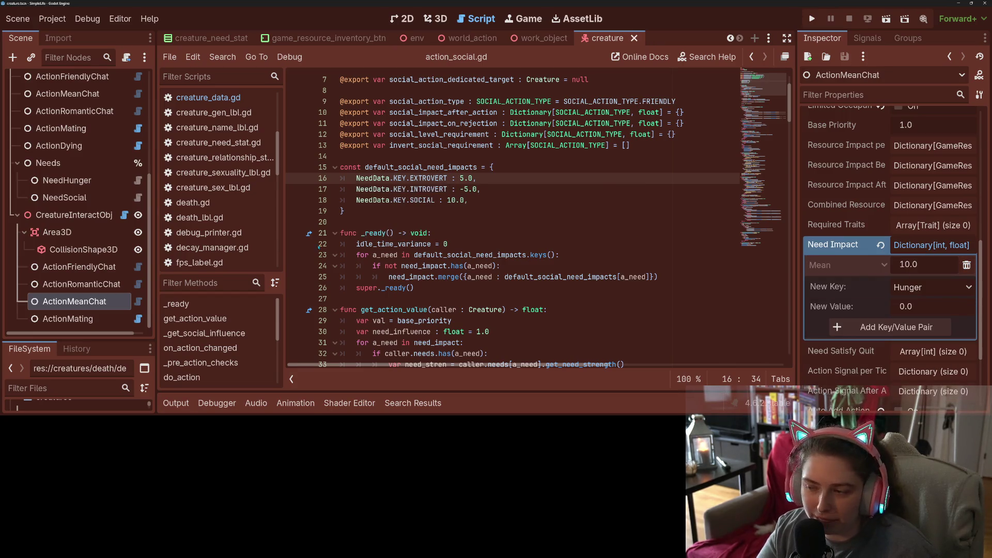
{"action": "left_click", "coordinate": [68, 319]}
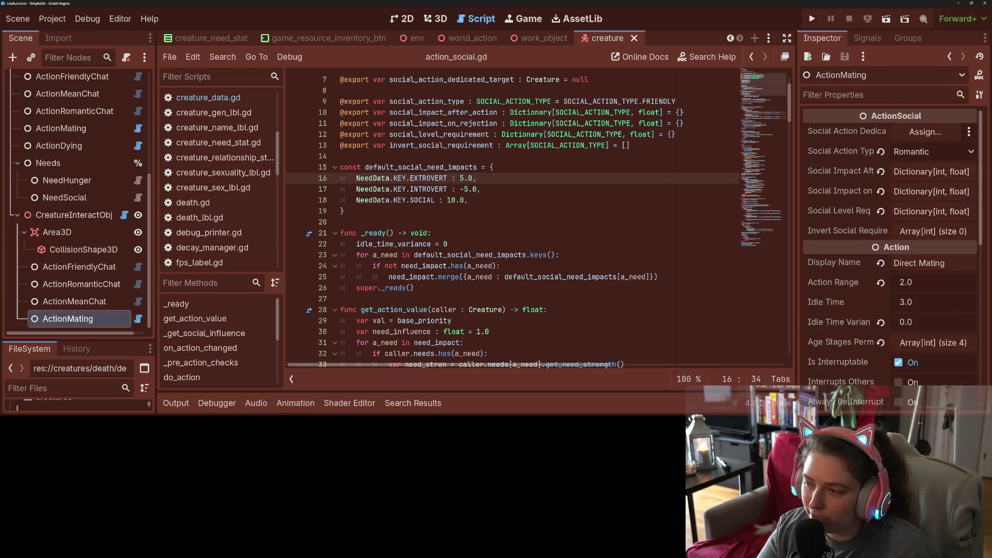
Step: Delete ActionMating's Social, Extrovert and Introvert need impacts, keeping Sex 100.0 and Flirty 5.0, and save
{"action": "scroll", "coordinate": [897, 275], "scroll_direction": "down", "scroll_amount": 6}
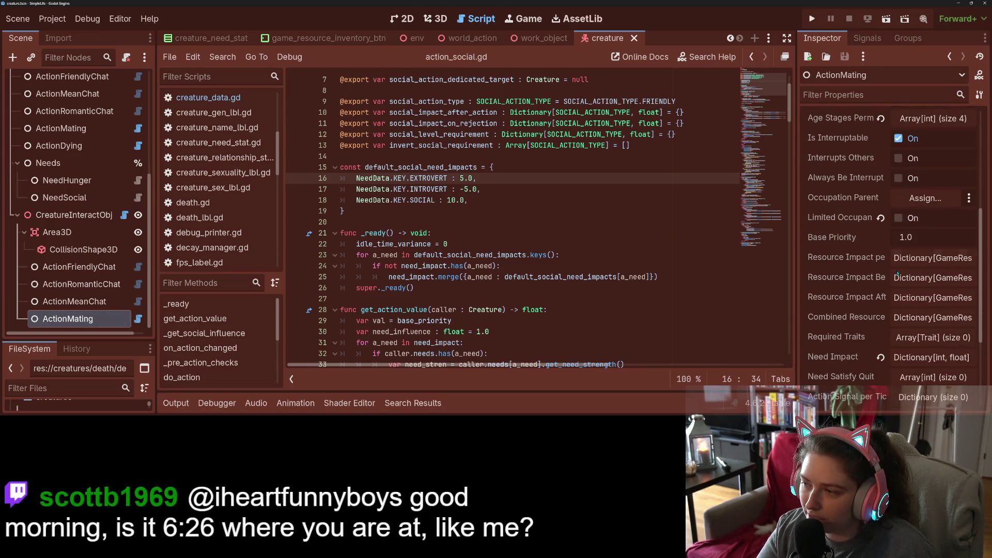
{"action": "scroll", "coordinate": [898, 274], "scroll_direction": "down", "scroll_amount": 4}
{"action": "left_click", "coordinate": [914, 212]}
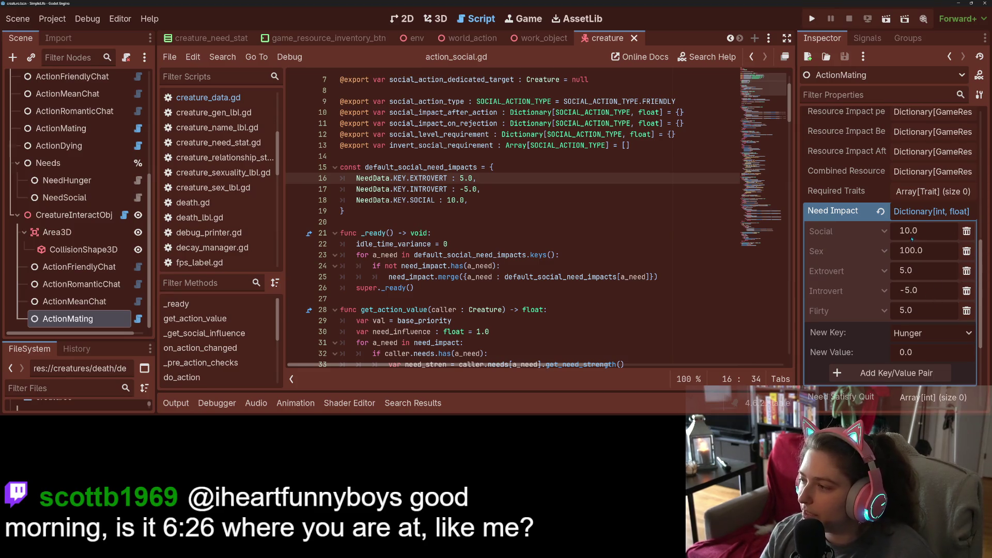
{"action": "left_click", "coordinate": [896, 254]}
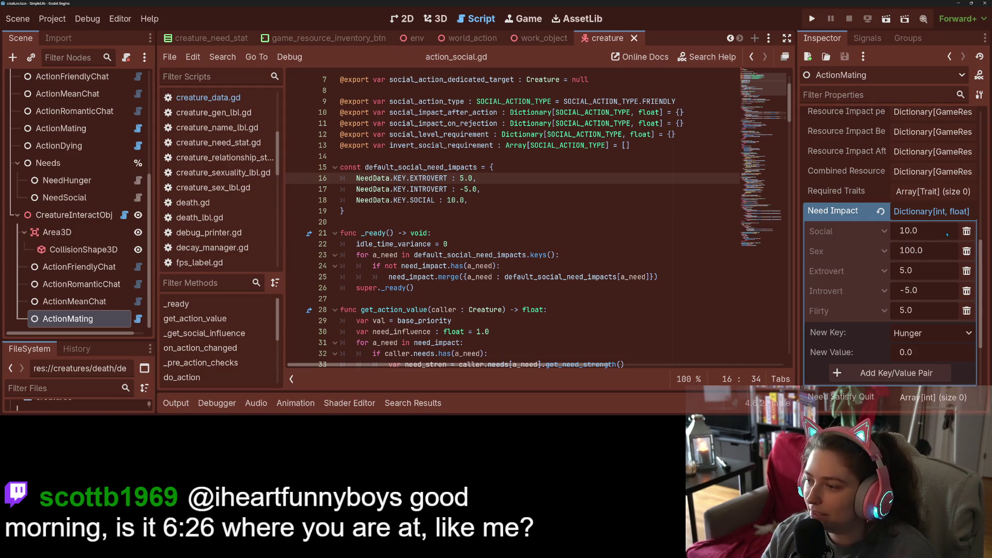
{"action": "left_click", "coordinate": [966, 231]}
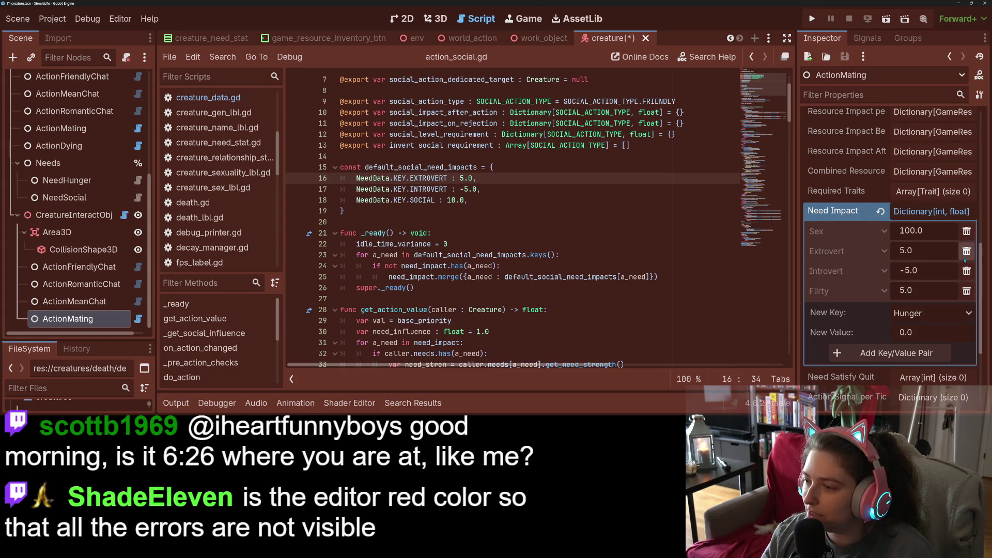
{"action": "left_click", "coordinate": [966, 251]}
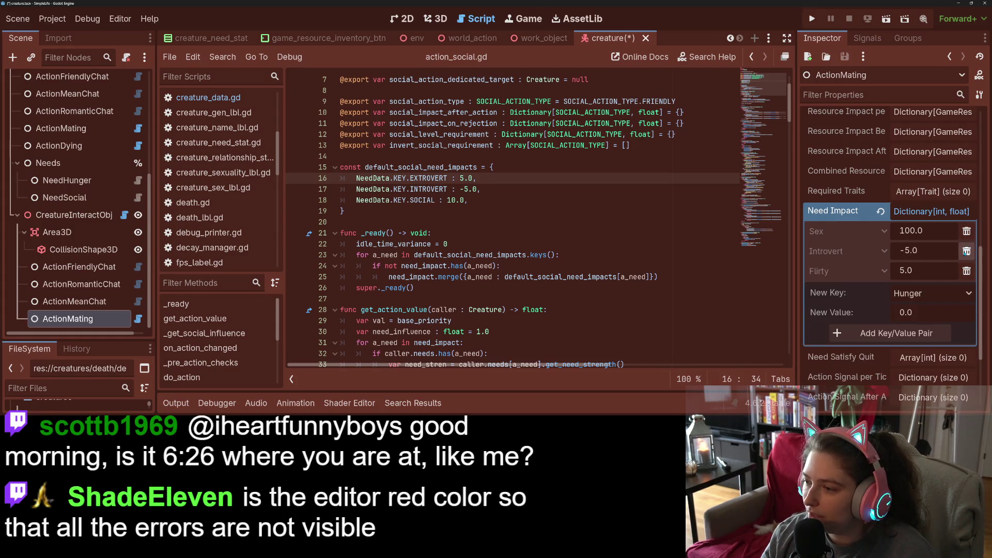
{"action": "left_click", "coordinate": [966, 251]}
{"action": "key", "text": "ctrl+s"}
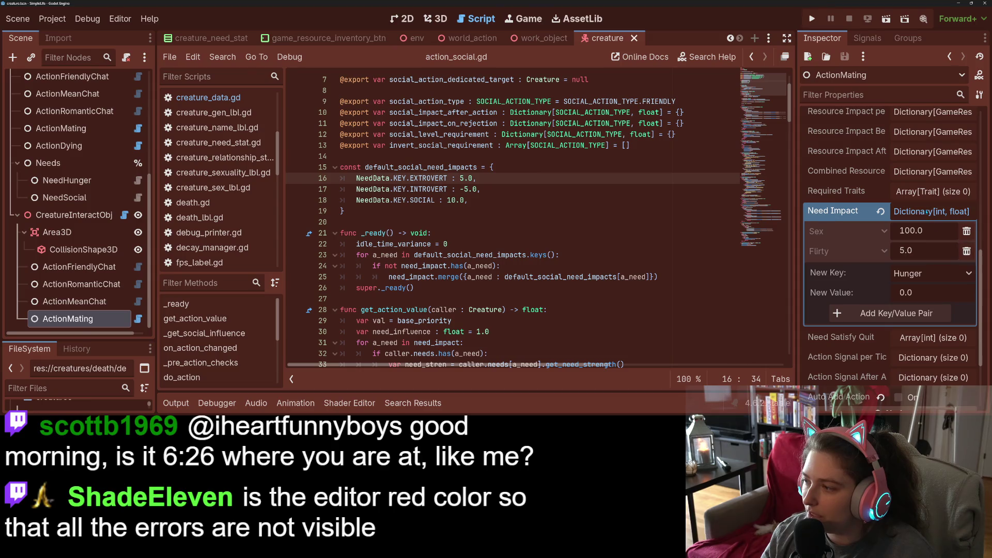
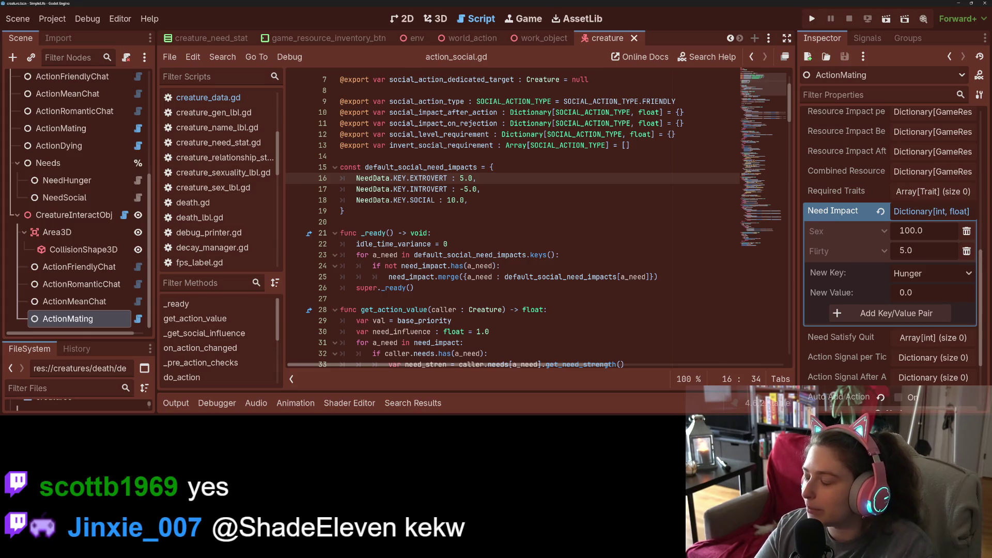
Step: Check the need_impact merge lines in action_social.gd's _ready, then run the project to test them
{"action": "left_click", "coordinate": [647, 257]}
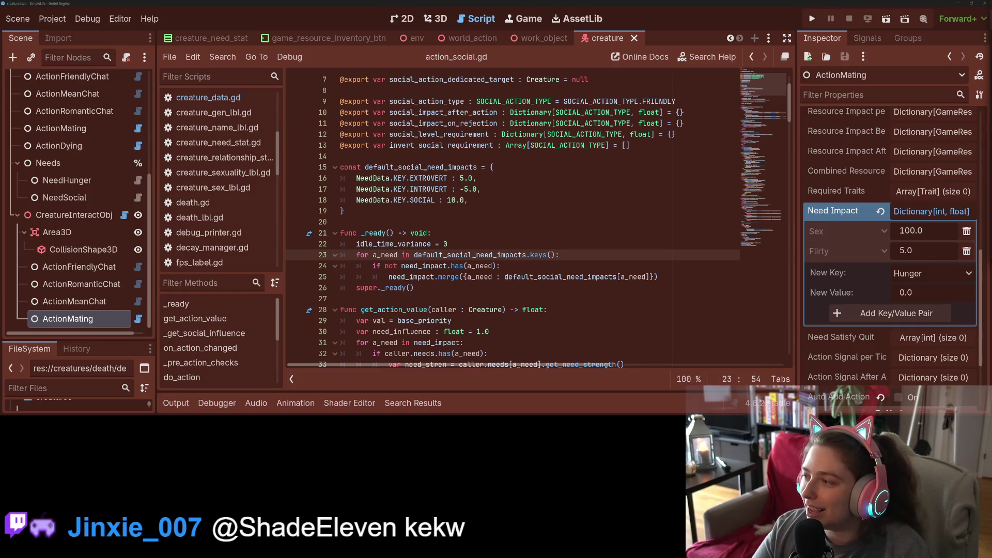
{"action": "left_click", "coordinate": [534, 240]}
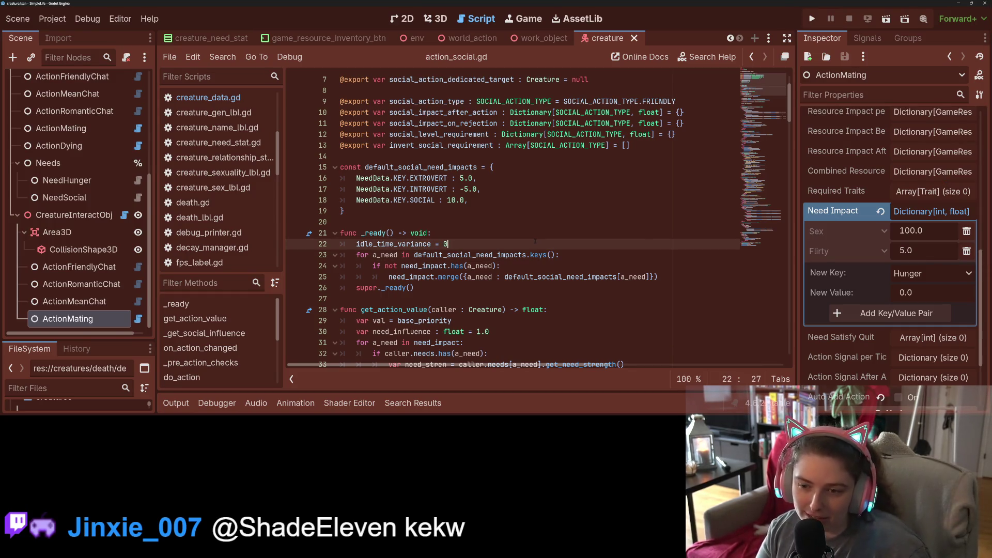
{"action": "left_click", "coordinate": [550, 277]}
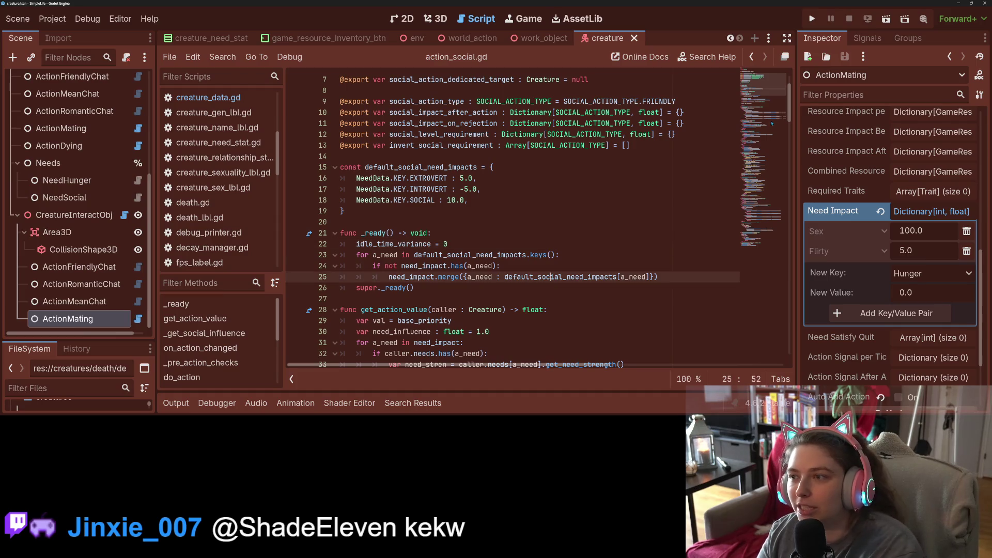
{"action": "left_click", "coordinate": [811, 18]}
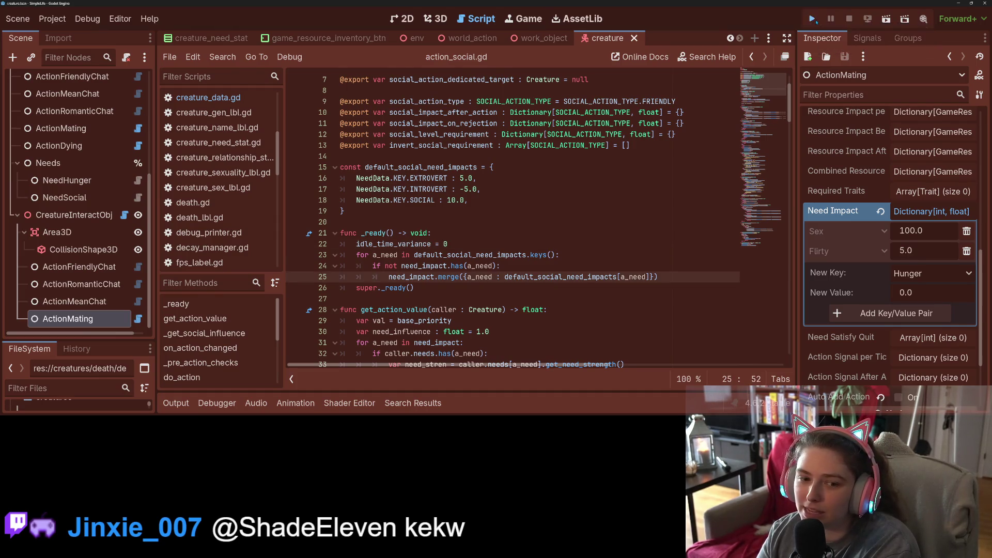